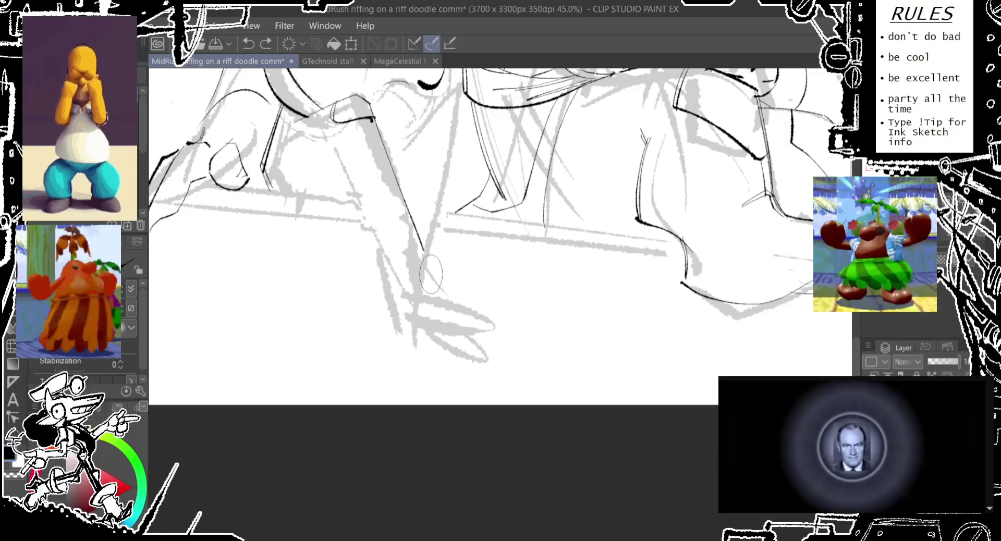
Ink a curved arm line down toward the strumming hand, redrawing it slightly longer
scroll(268, 312, up, 2)
scroll(266, 315, up, 2)
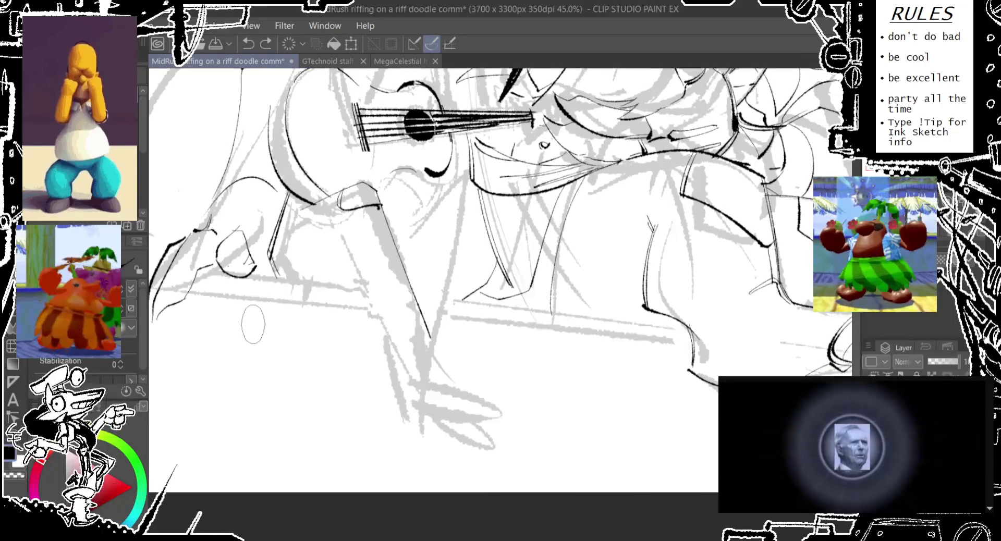
scroll(292, 282, down, 1)
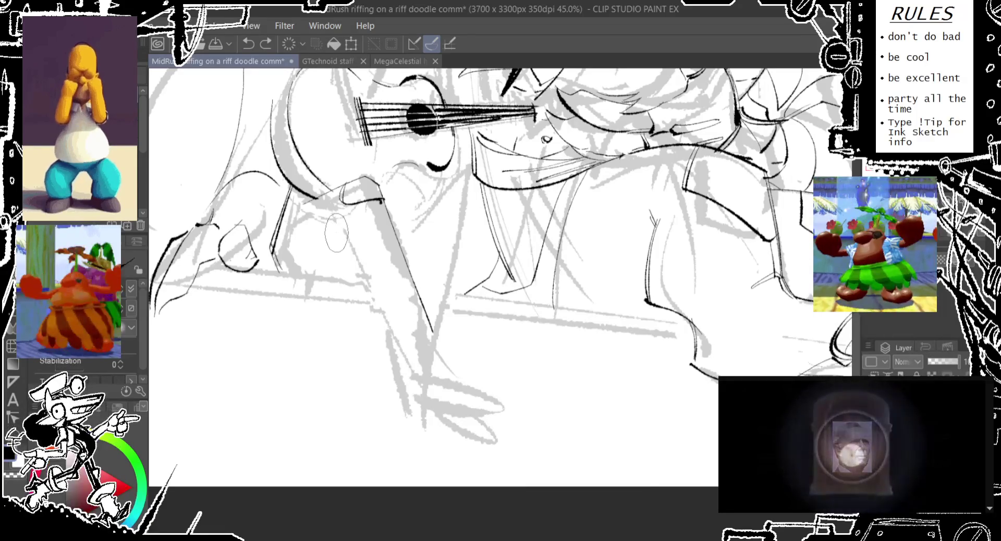
drag(337, 232, 372, 312)
key(ctrl+z)
drag(338, 235, 373, 304)
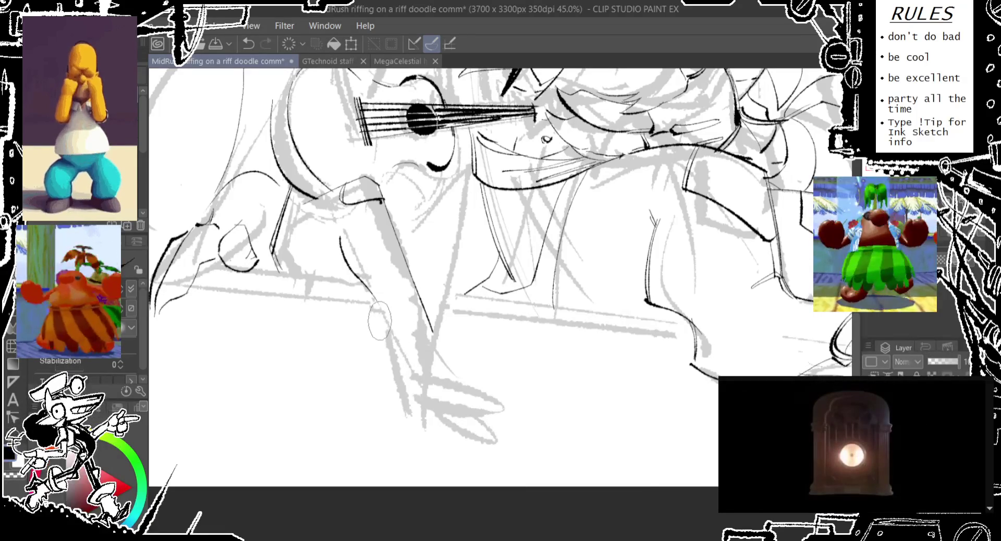
key(ctrl+z)
drag(336, 235, 383, 320)
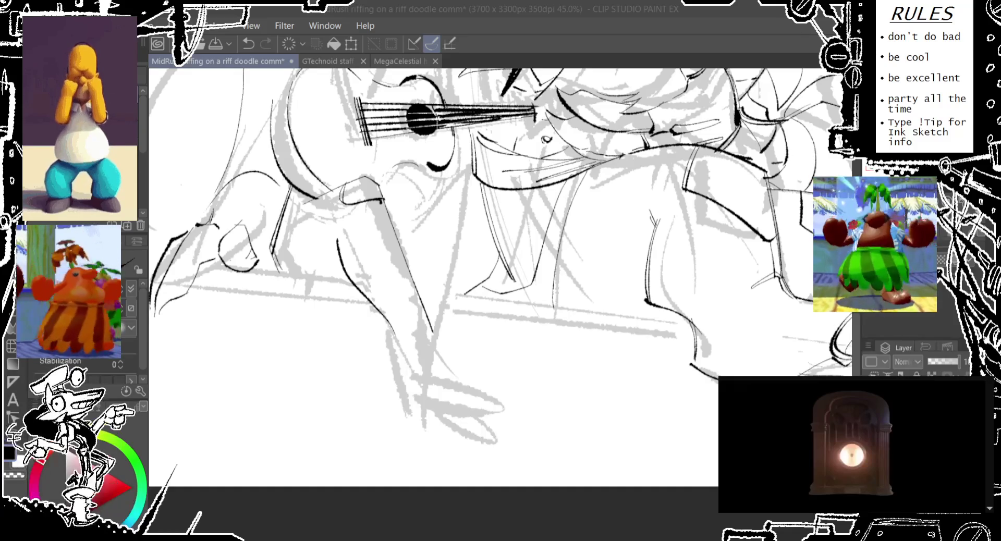
drag(372, 236, 390, 412)
Pan onto the ukulele and remove the last stray stroke near its outline
drag(297, 291, 310, 253)
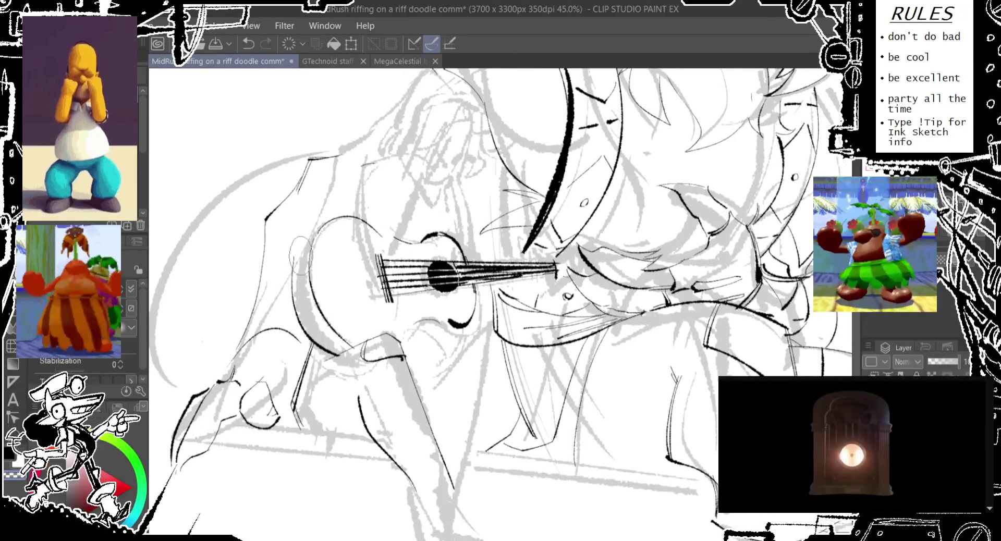
key(ctrl+z)
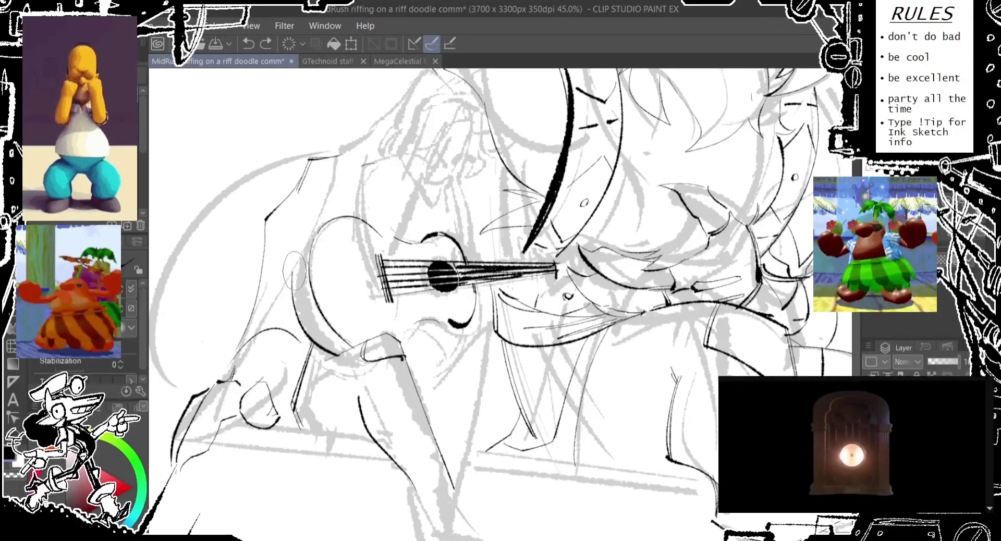
key(ctrl+y)
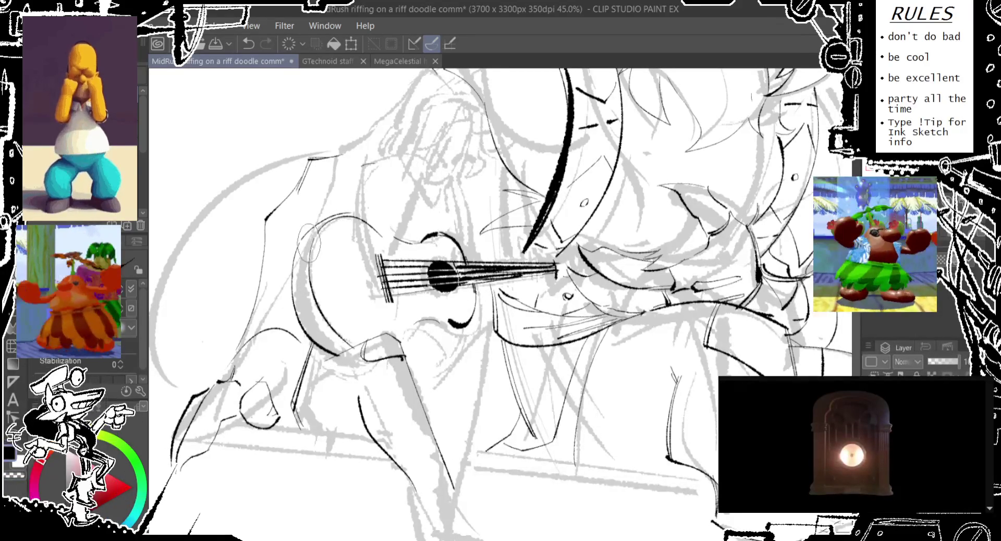
key(ctrl+z)
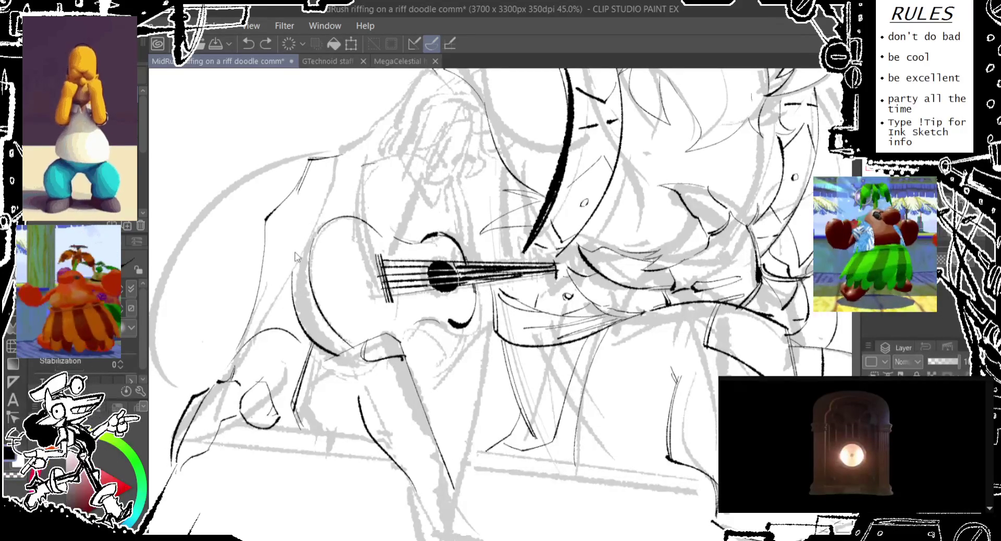
Ink the ukulele's left edge from its upper curve downward, retrying until clean
mouse_move(308, 232)
mouse_down()
mouse_move(333, 224)
mouse_move(298, 285)
mouse_up()
key(ctrl+z)
key(ctrl+z)
drag(305, 229, 293, 313)
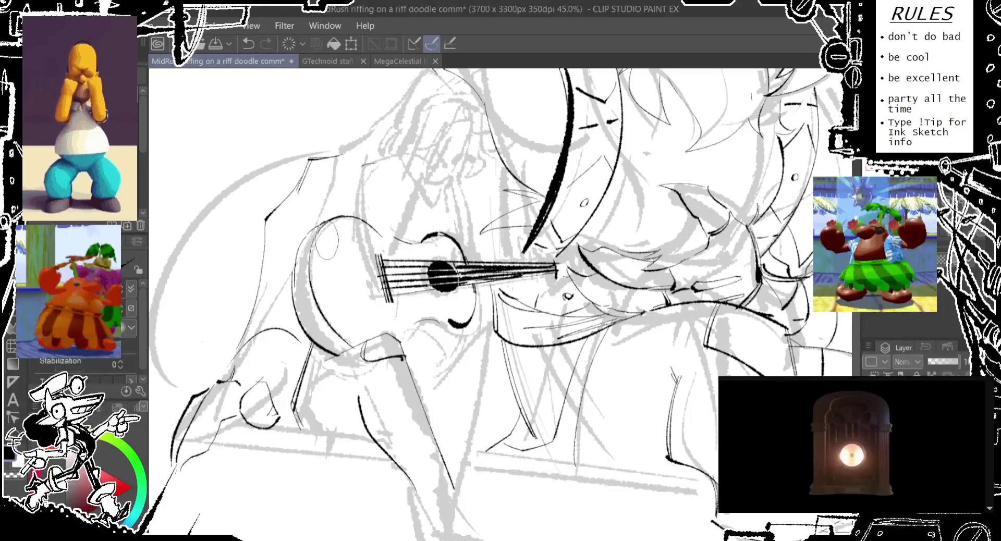
key(ctrl+z)
drag(304, 230, 292, 307)
key(ctrl+z)
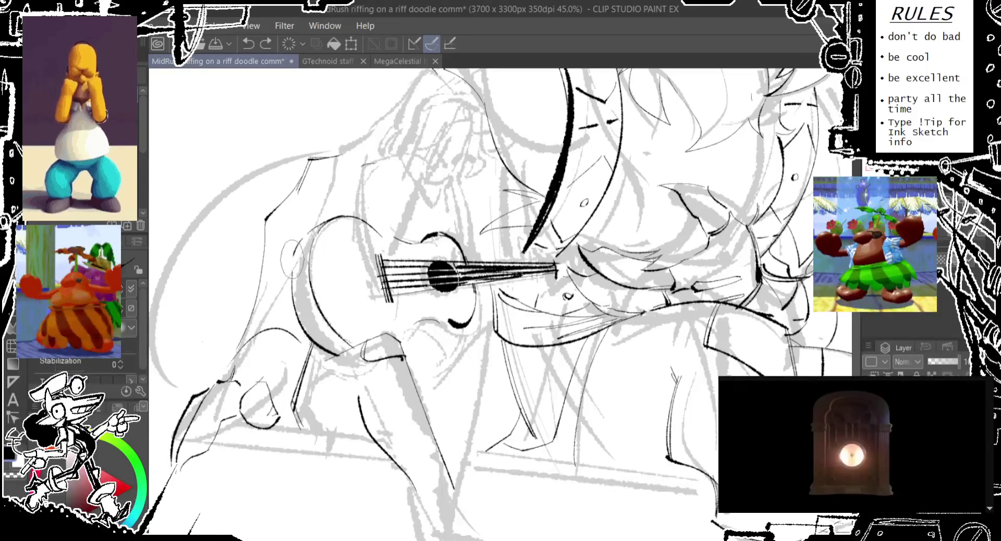
drag(305, 230, 293, 312)
key(ctrl+z)
drag(304, 229, 292, 307)
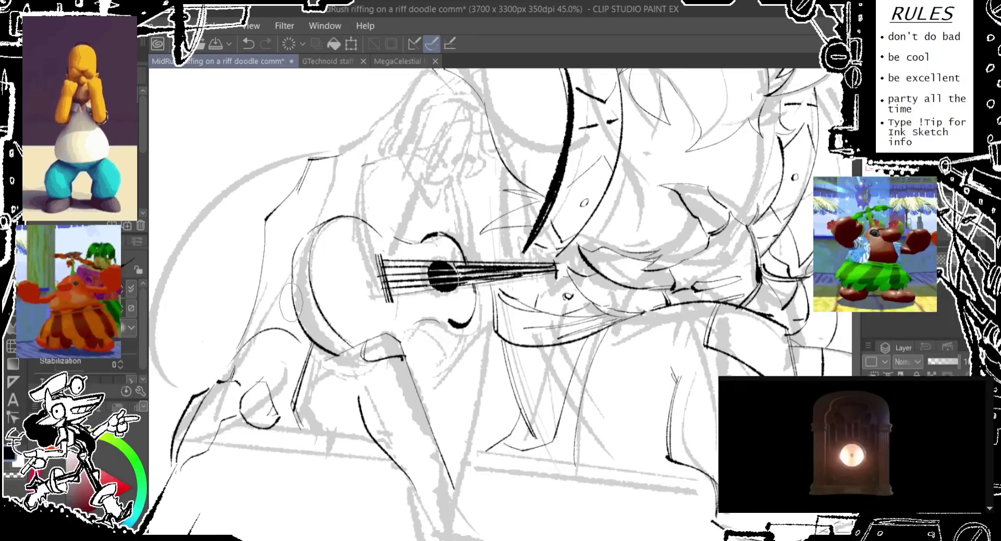
Rotate the view slightly counter-clockwise and redraw a bolder left edge on the ukulele
key(minus)
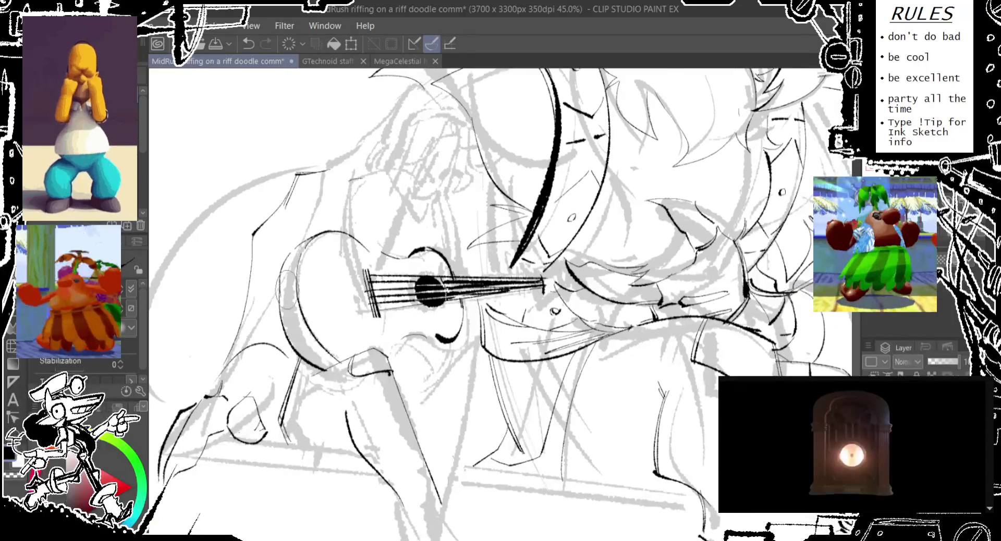
key(minus)
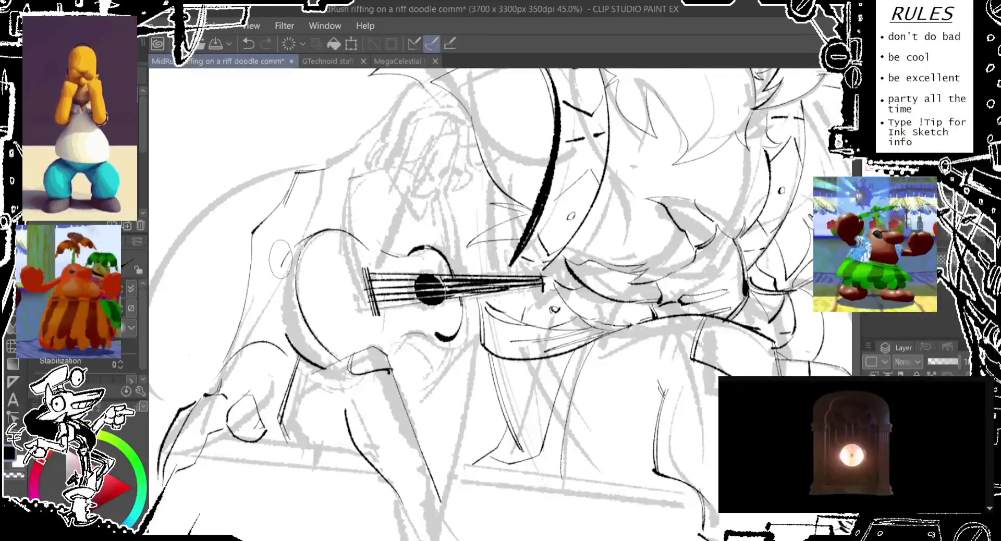
key(ctrl+z)
drag(284, 250, 295, 365)
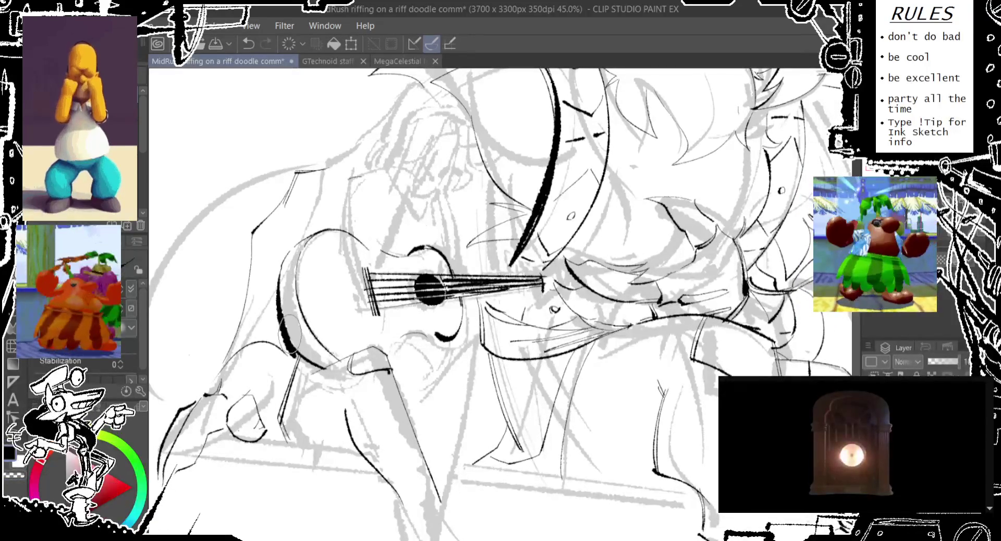
key(ctrl+z)
drag(284, 250, 295, 354)
key(ctrl+z)
drag(284, 256, 295, 365)
Try a thin ink line at the ukulele's lower right, undoing the attempts
mouse_move(467, 363)
mouse_down()
mouse_move(369, 277)
mouse_move(385, 292)
mouse_up()
key(ctrl+z)
drag(353, 259, 386, 293)
key(ctrl+z)
mouse_move(353, 259)
mouse_down()
mouse_move(387, 294)
mouse_move(351, 407)
mouse_up()
key(ctrl+z)
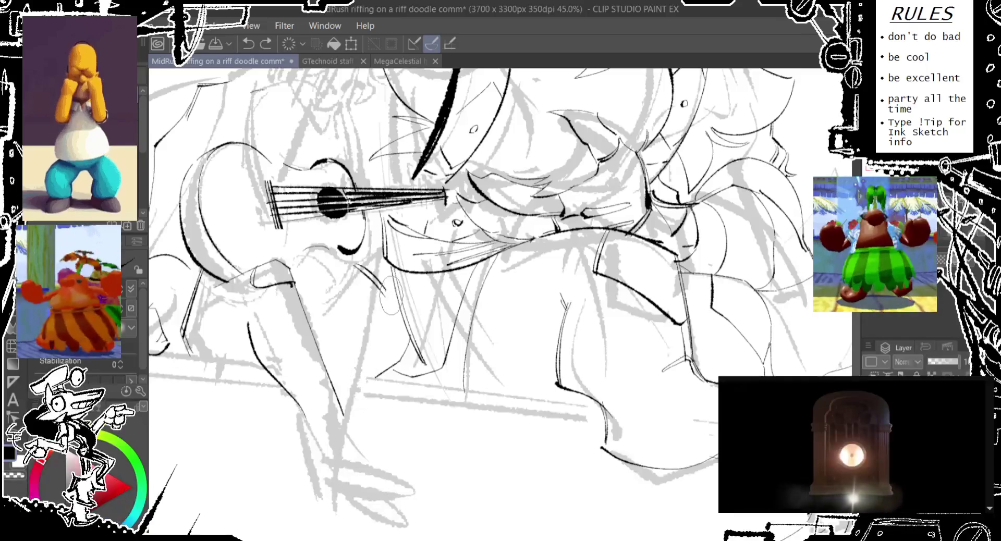
Add thin detail strokes beneath the ukulele, retrying several of them
drag(334, 292, 326, 375)
key(ctrl+z)
drag(334, 292, 327, 381)
key(ctrl+z)
drag(347, 277, 328, 360)
key(ctrl+z)
drag(334, 318, 326, 380)
key(ctrl+z)
drag(364, 289, 362, 285)
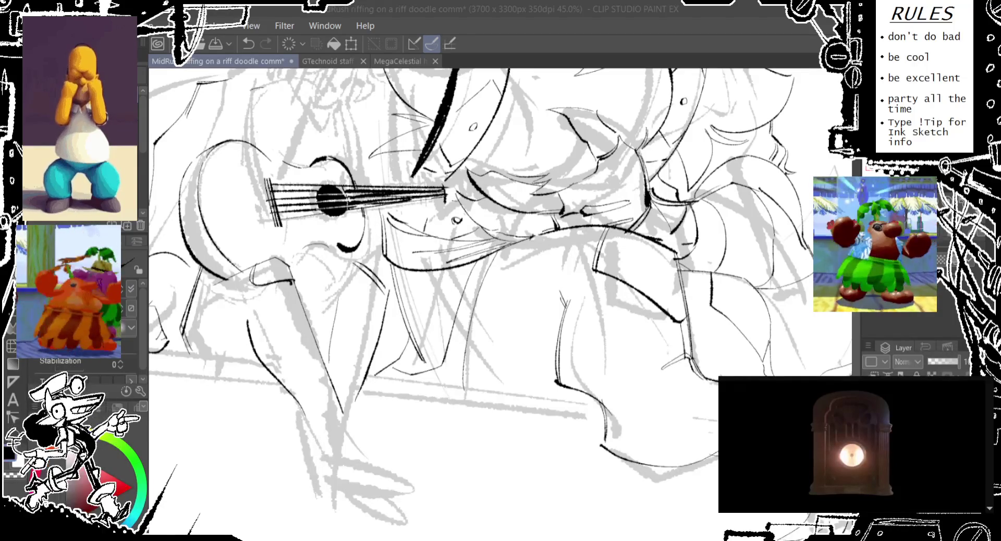
Pan to the lower foot and outline its curved shape, retrying the strokes
drag(309, 355, 323, 253)
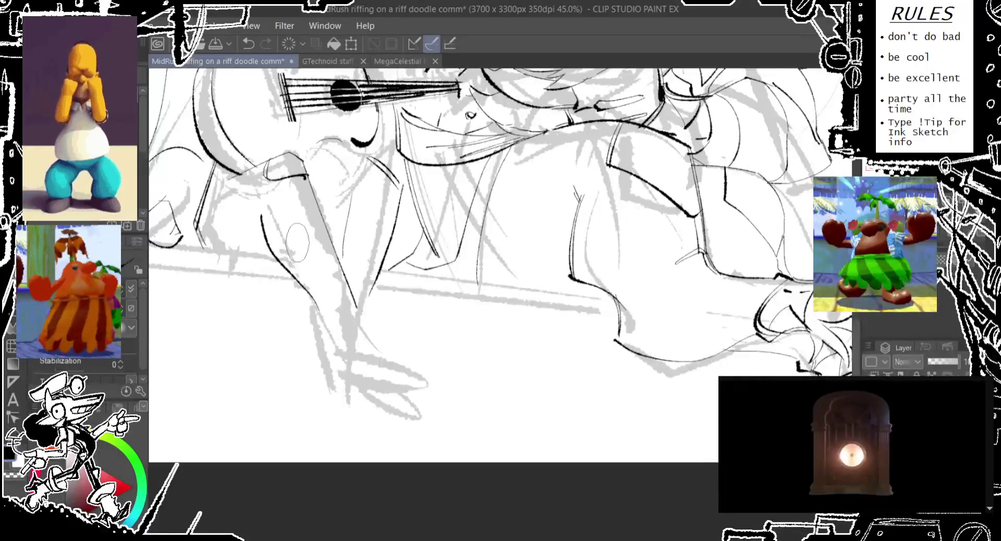
drag(330, 283, 456, 363)
key(ctrl+z)
key(ctrl+z)
mouse_move(377, 314)
mouse_down()
mouse_move(441, 364)
mouse_move(357, 368)
mouse_up()
key(ctrl+z)
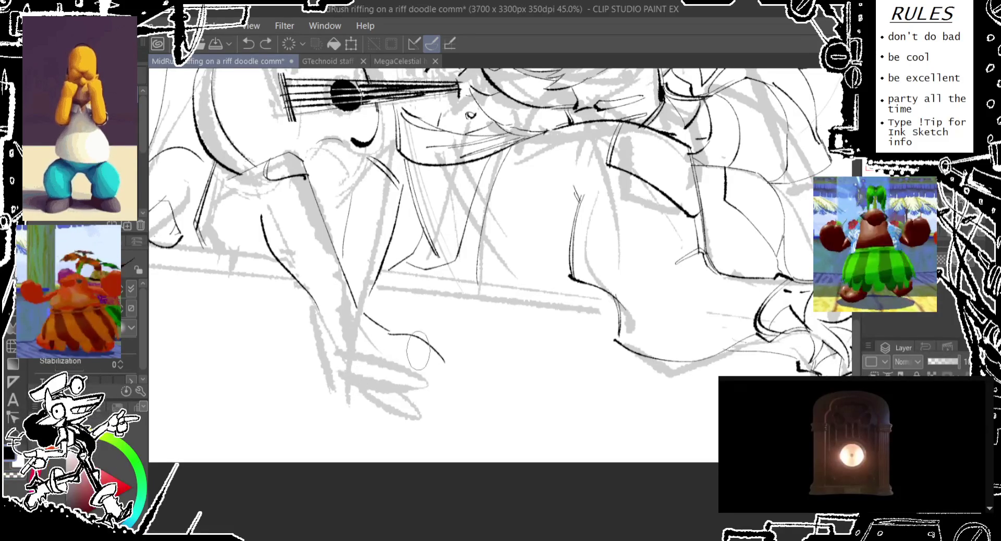
mouse_move(383, 312)
mouse_down()
mouse_move(438, 365)
mouse_move(353, 384)
mouse_move(437, 365)
mouse_up()
key(ctrl+z)
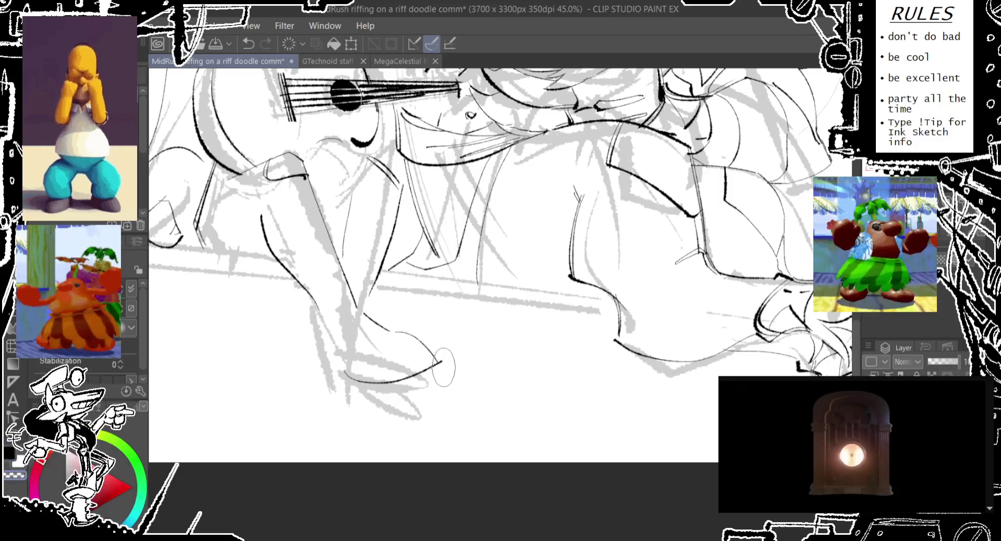
Ink the foot's left side and a line down the leg's left side
mouse_move(349, 383)
mouse_down()
mouse_move(438, 365)
mouse_move(344, 373)
mouse_move(438, 354)
mouse_up()
key(ctrl+z)
key(ctrl+z)
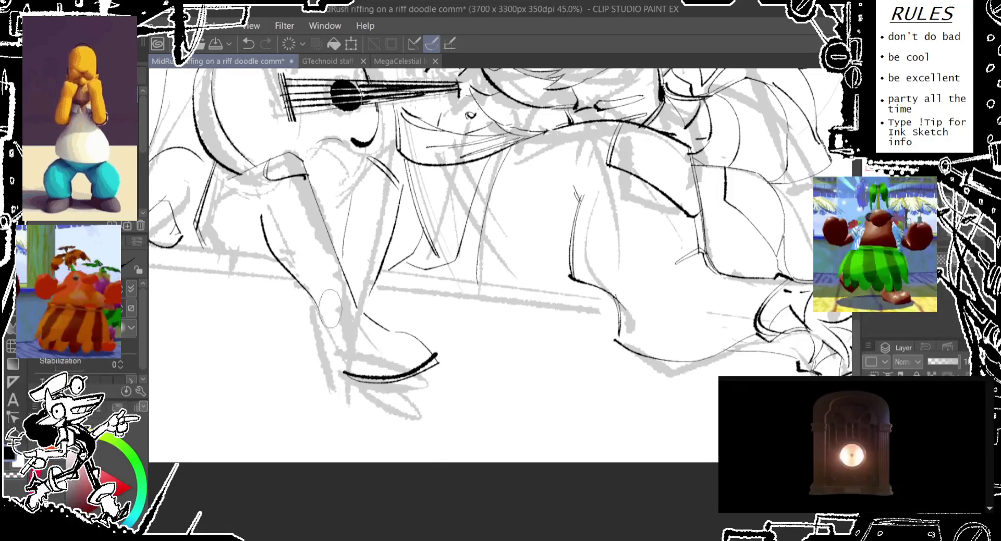
drag(321, 323, 341, 391)
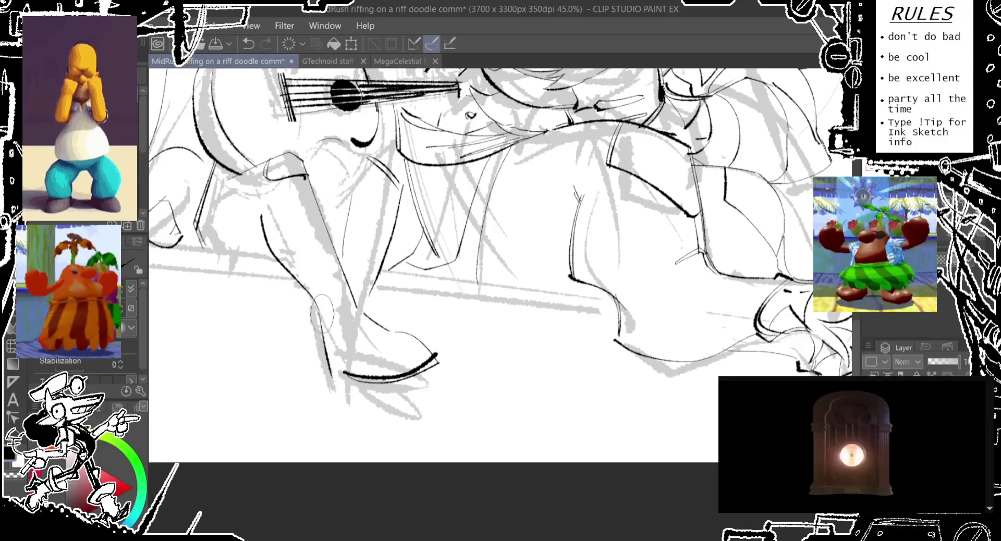
drag(313, 307, 328, 379)
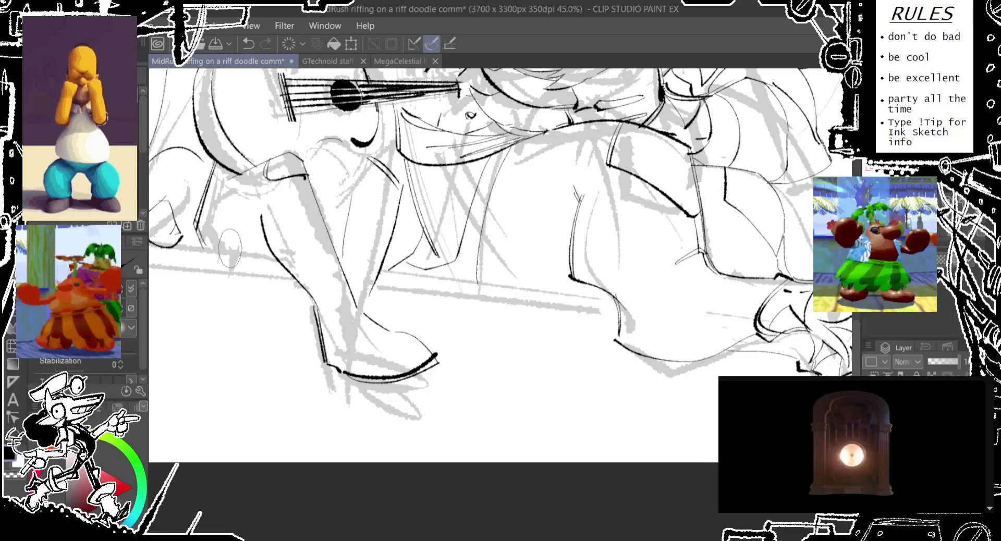
Navigate to the knee below the ukulele and redraw its outline stroke
scroll(271, 312, up, 5)
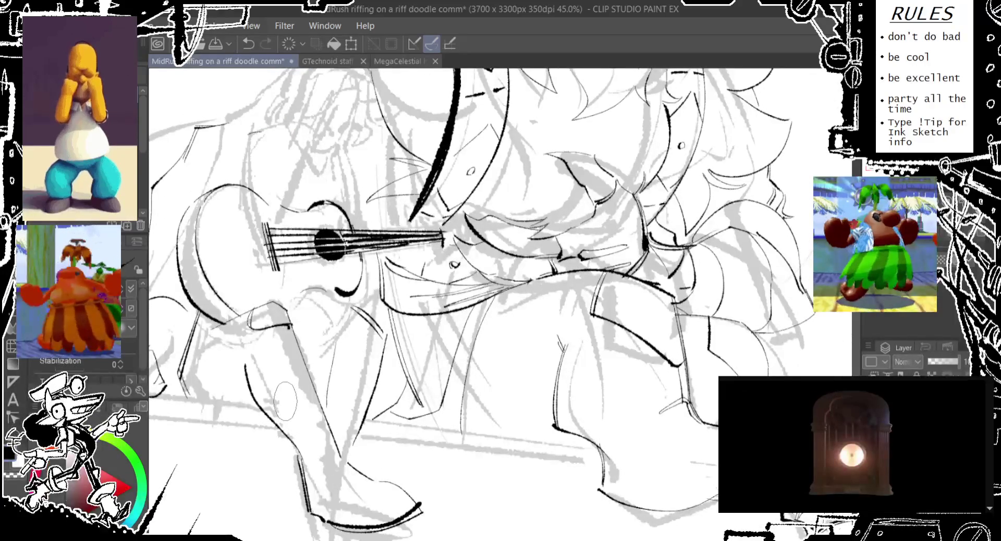
scroll(281, 404, down, 2)
scroll(302, 438, up, 1)
scroll(327, 482, up, 5)
scroll(327, 482, up, 5)
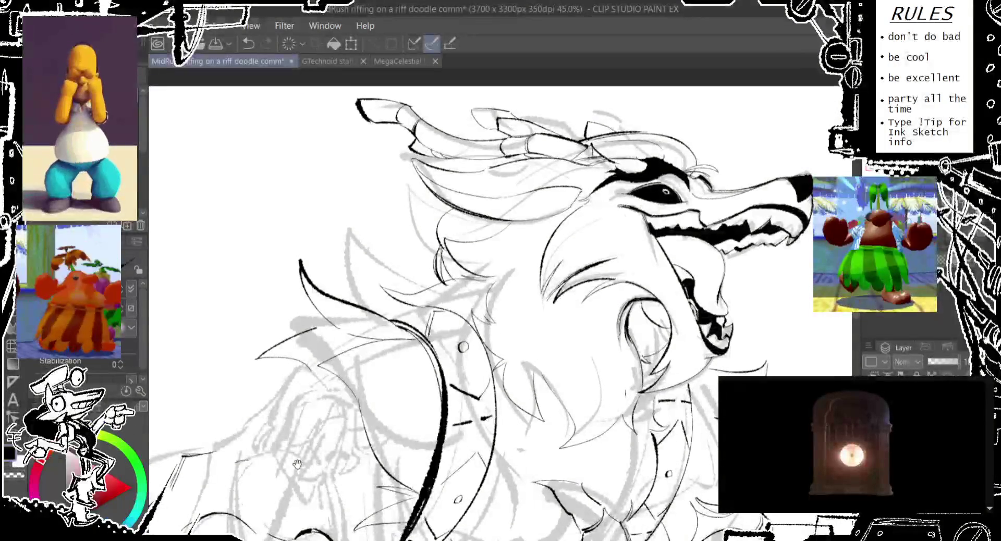
drag(297, 466, 367, 178)
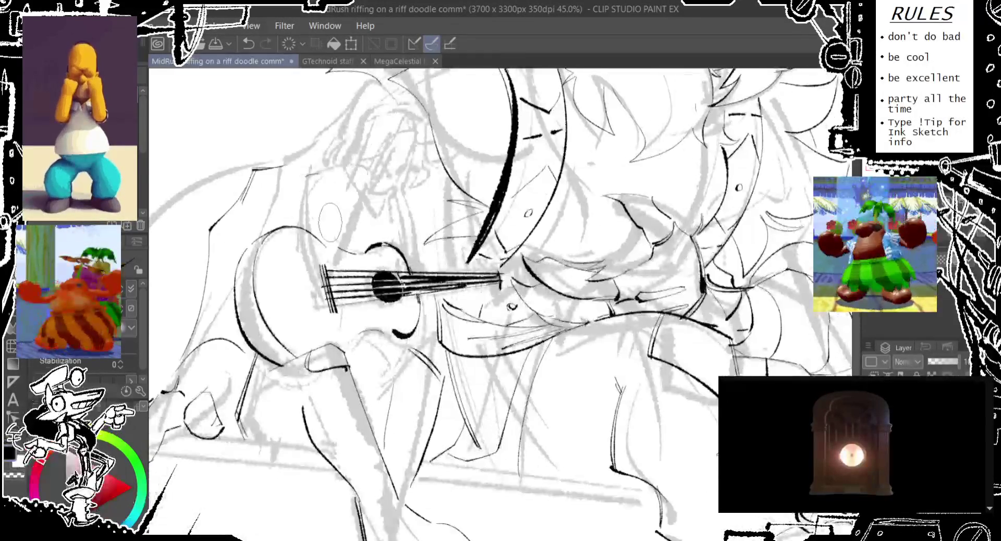
drag(329, 222, 307, 305)
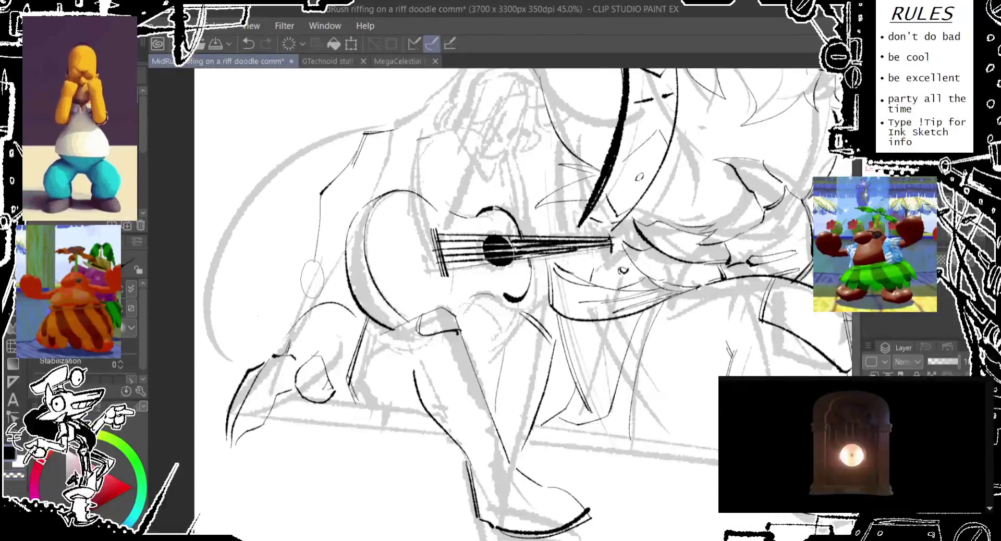
key(ctrl+z)
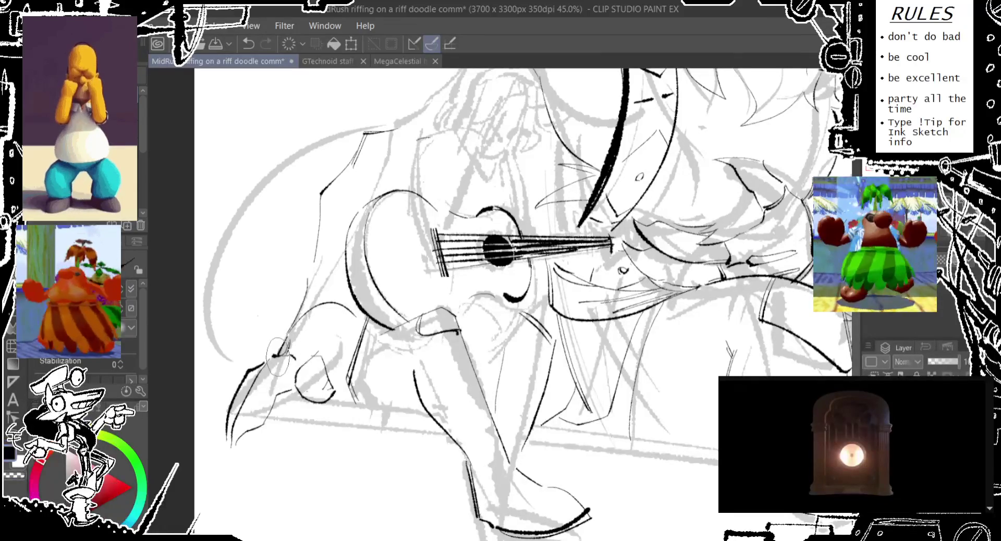
drag(273, 359, 282, 336)
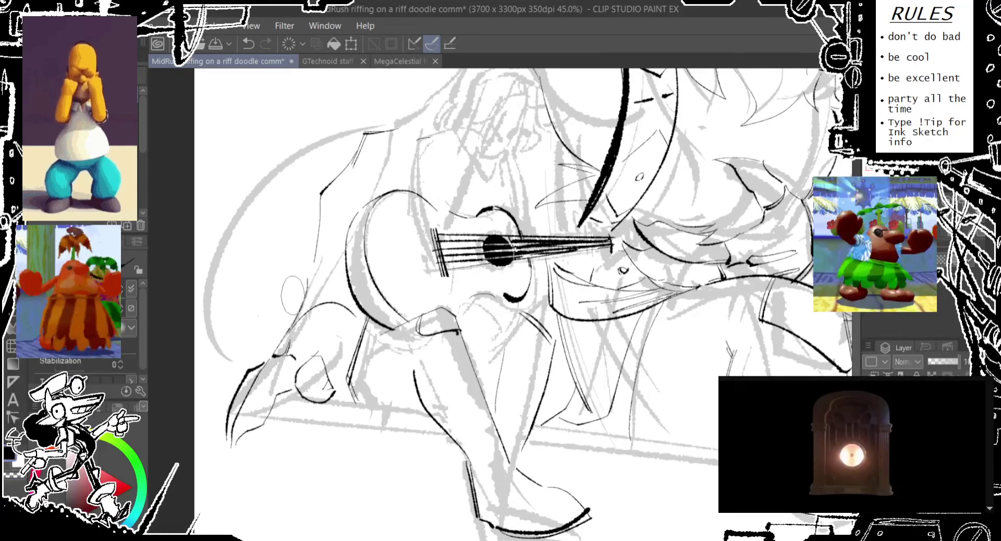
key(ctrl+z)
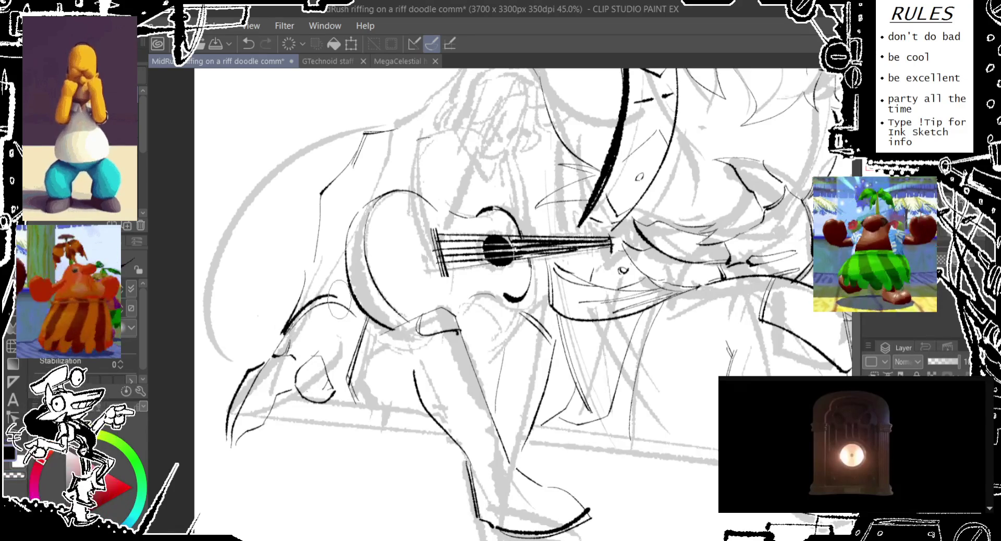
Ink the knee contour lines, retrying until a short knee stroke remains
drag(292, 318, 344, 304)
drag(312, 265, 360, 310)
key(ctrl+z)
mouse_move(313, 265)
mouse_down()
mouse_move(354, 235)
mouse_move(364, 355)
mouse_up()
key(ctrl+z)
key(ctrl+z)
mouse_move(357, 310)
mouse_down()
mouse_move(355, 347)
mouse_move(305, 398)
mouse_up()
key(ctrl+z)
drag(339, 365, 348, 354)
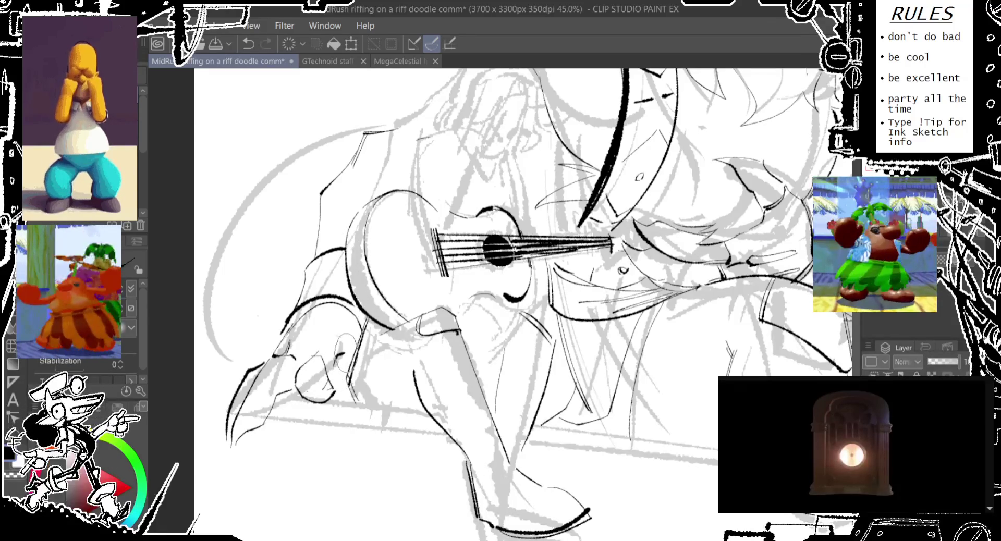
Pan up to the chest and ink a long thin fur line down it
drag(345, 216, 288, 285)
drag(286, 321, 281, 365)
key(ctrl+z)
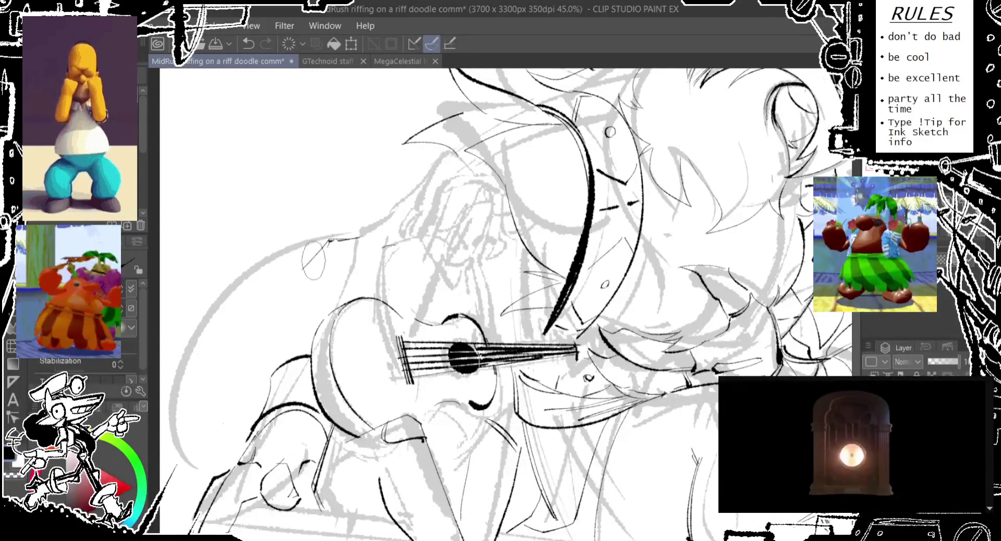
mouse_move(336, 237)
mouse_down()
mouse_move(301, 261)
mouse_move(323, 255)
mouse_move(297, 372)
mouse_up()
key(ctrl+z)
Add thin fur strokes on the hair, keeping a short final stroke
key(ctrl+z)
drag(336, 233, 297, 364)
drag(354, 245, 334, 271)
key(ctrl+z)
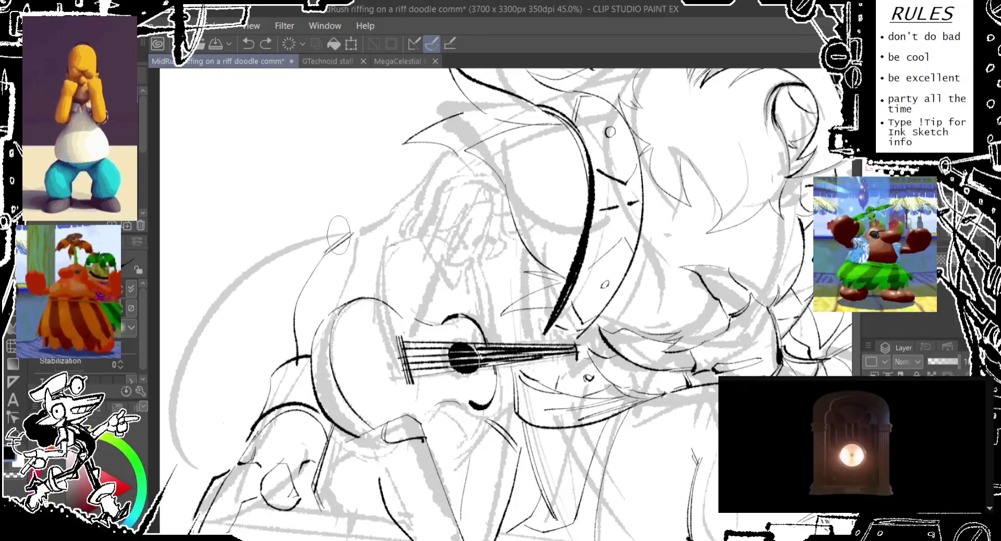
drag(346, 228, 372, 217)
key(ctrl+z)
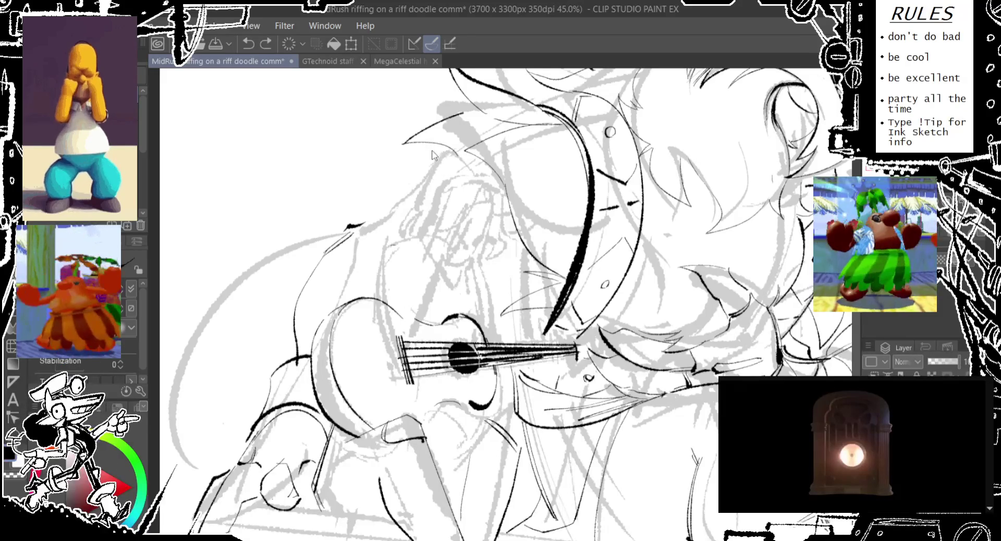
drag(440, 135, 417, 218)
key(ctrl+z)
drag(438, 141, 396, 208)
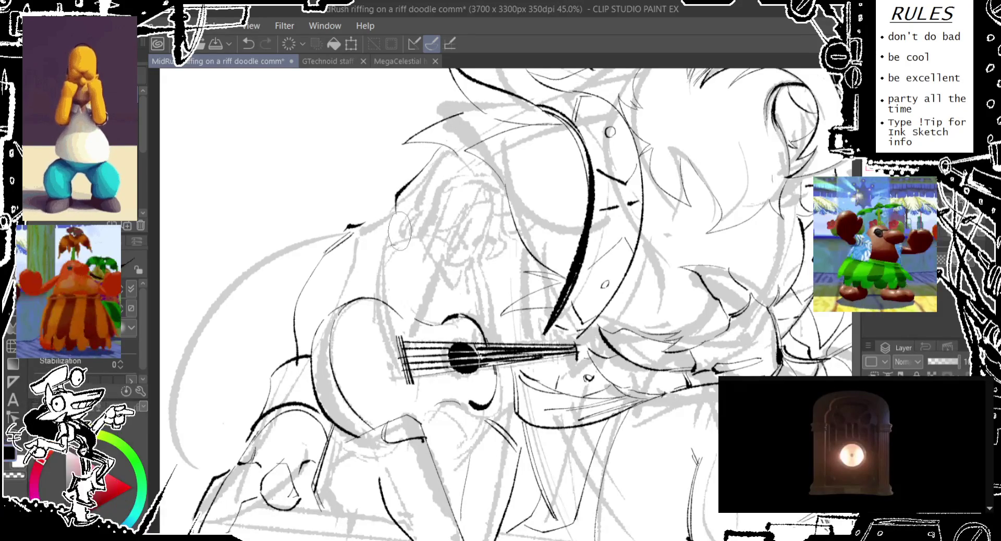
key(ctrl+z)
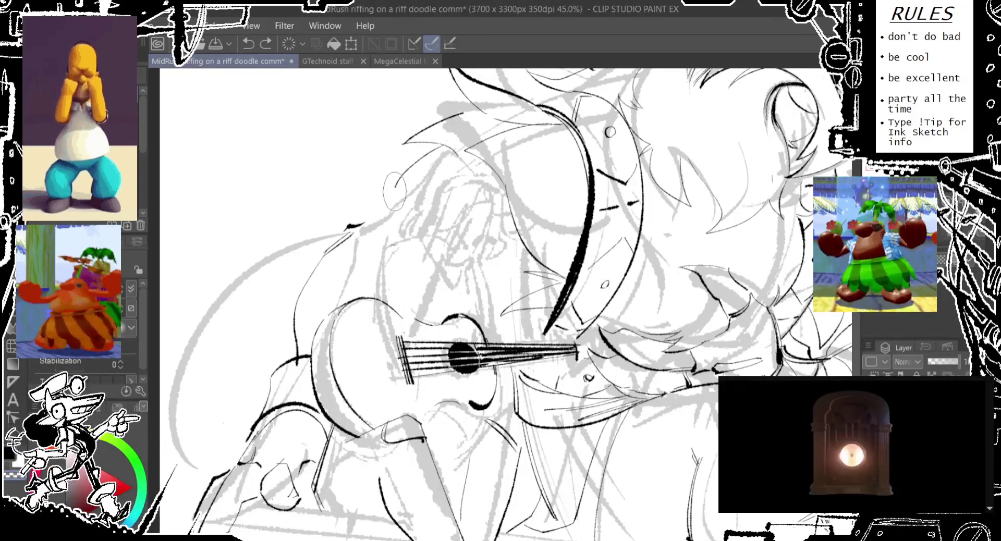
drag(391, 193, 380, 209)
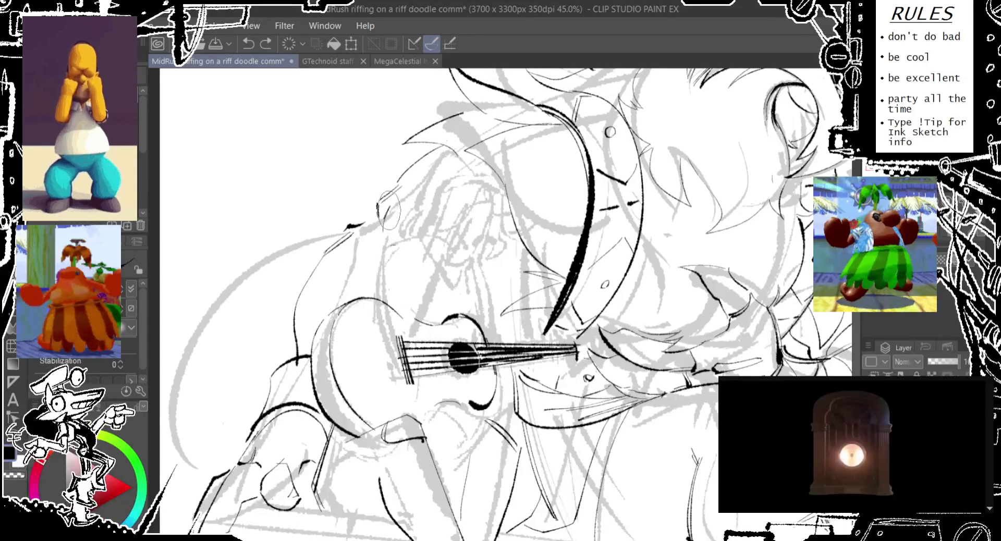
Ink a long curved stroke along the figure's left back outline, redrawing it several times
scroll(309, 271, down, 3)
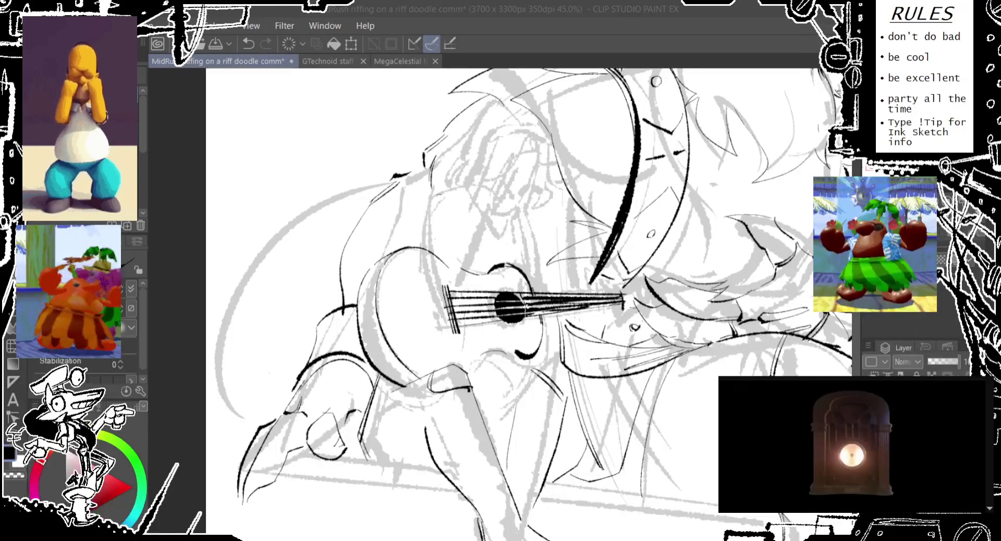
scroll(359, 224, up, 1)
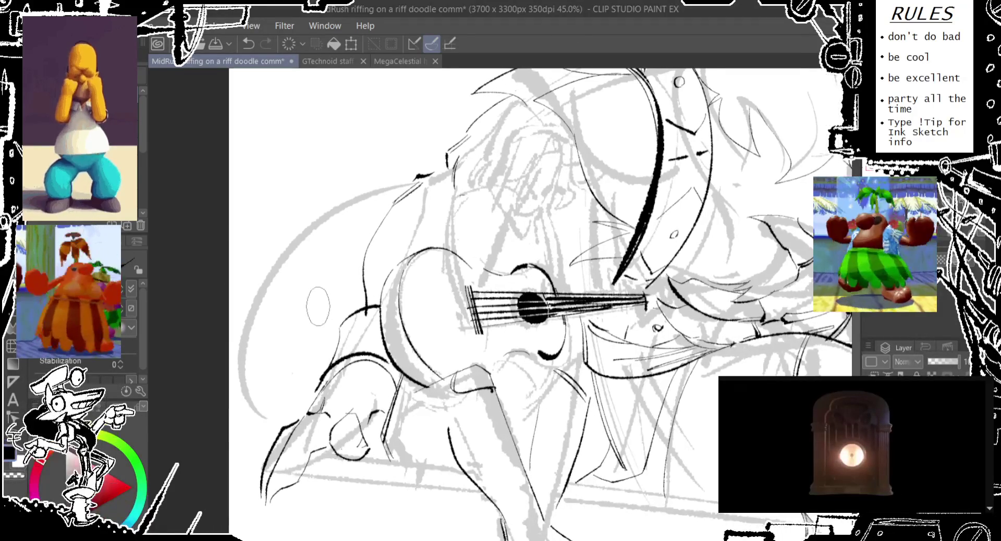
scroll(318, 303, up, 1)
mouse_move(268, 447)
mouse_down()
mouse_move(272, 280)
mouse_move(422, 194)
mouse_up()
key(ctrl+z)
key(ctrl+z)
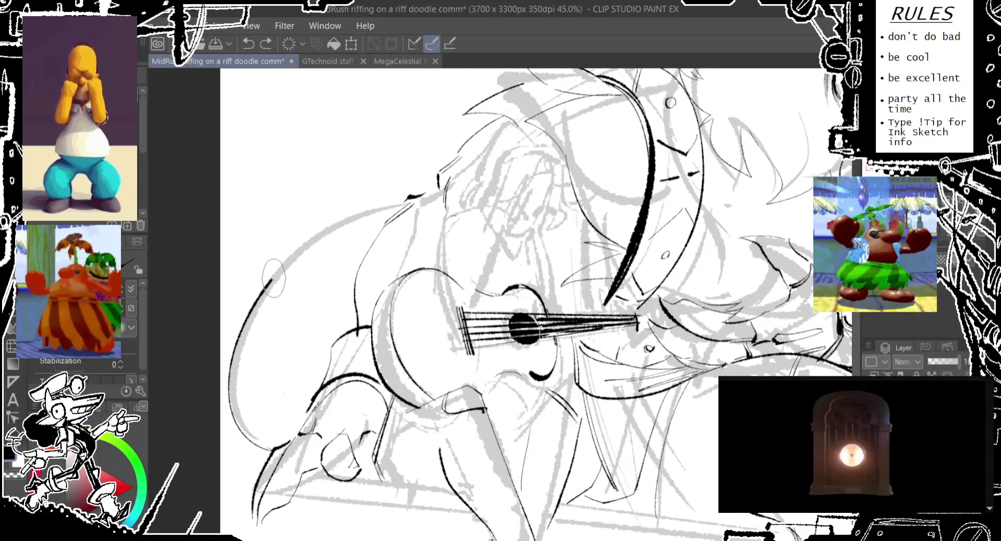
drag(277, 276, 432, 190)
key(ctrl+z)
drag(276, 276, 412, 193)
key(ctrl+z)
drag(277, 276, 401, 197)
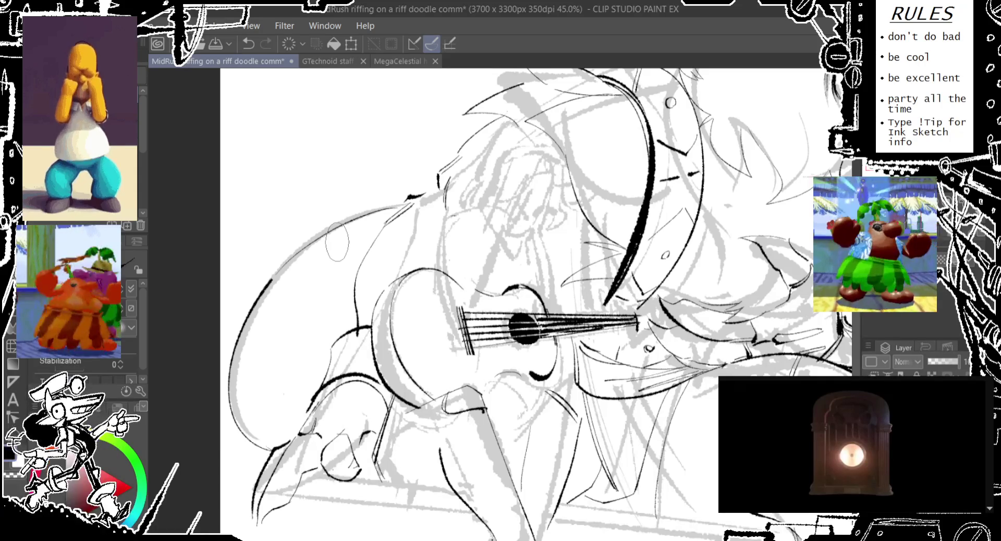
Pan the canvas to bring the legs and boot into view
mouse_move(436, 395)
mouse_down()
mouse_move(406, 279)
mouse_move(339, 318)
mouse_up()
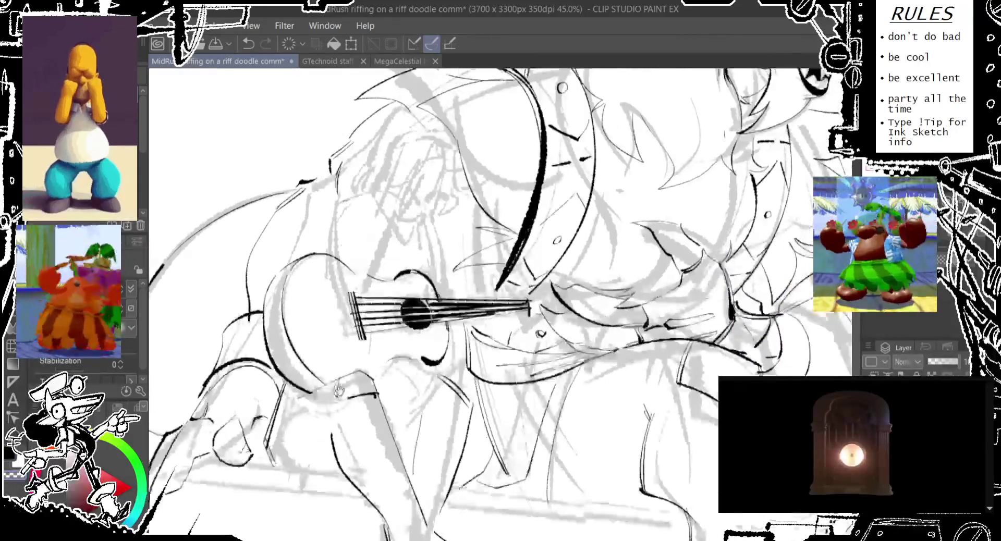
Replace the curved stroke under the boot with a short ink tick below it
scroll(339, 318, down, 2)
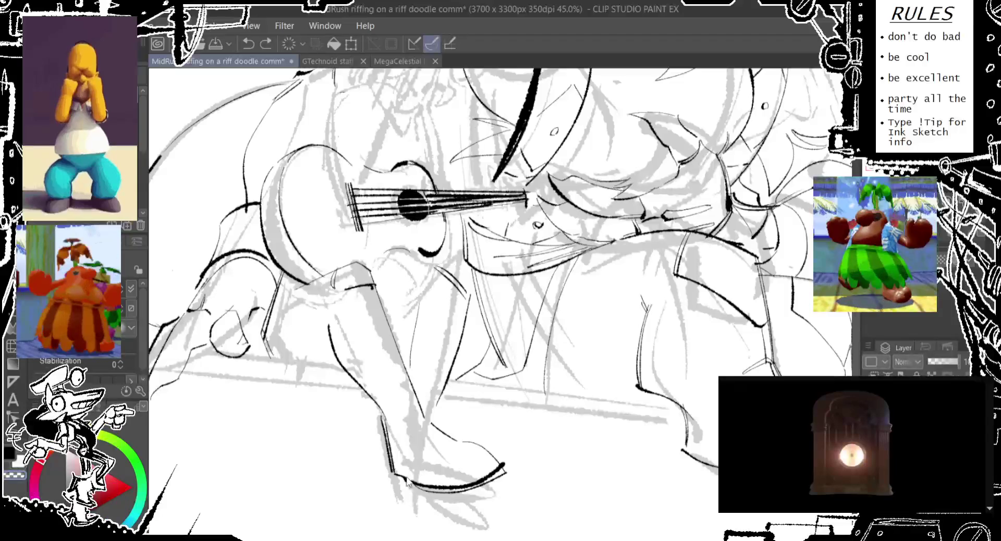
key(ctrl+z)
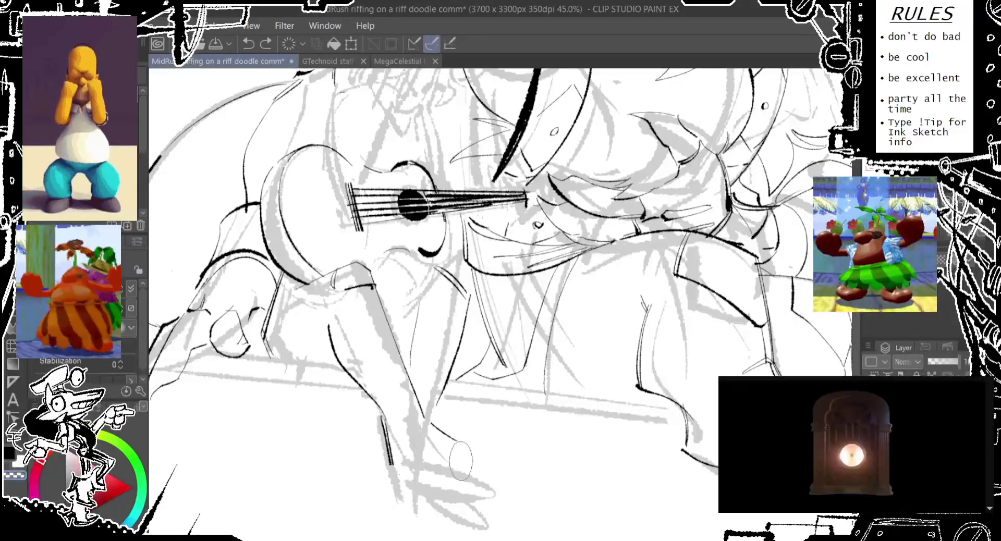
drag(430, 424, 498, 476)
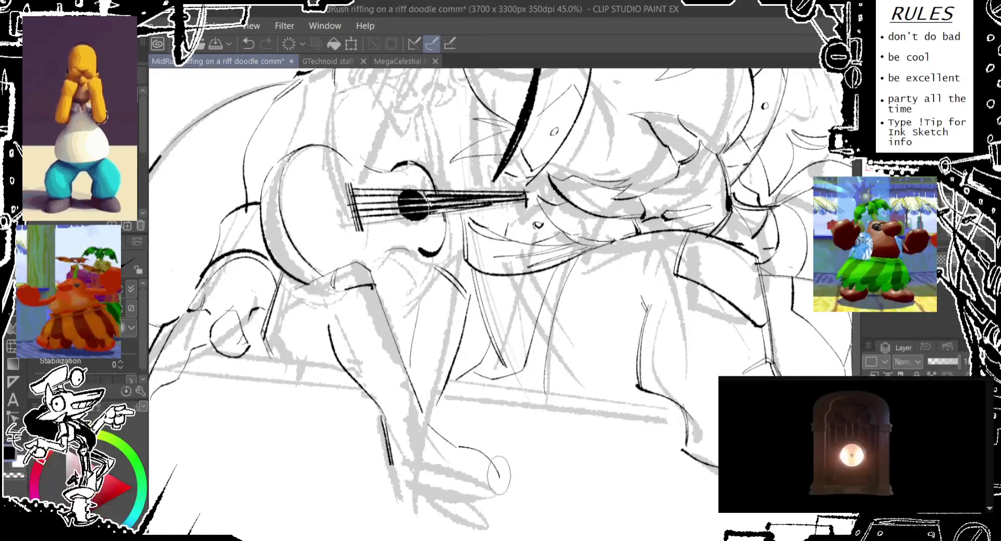
mouse_move(364, 439)
mouse_down()
mouse_move(348, 522)
mouse_move(328, 433)
mouse_up()
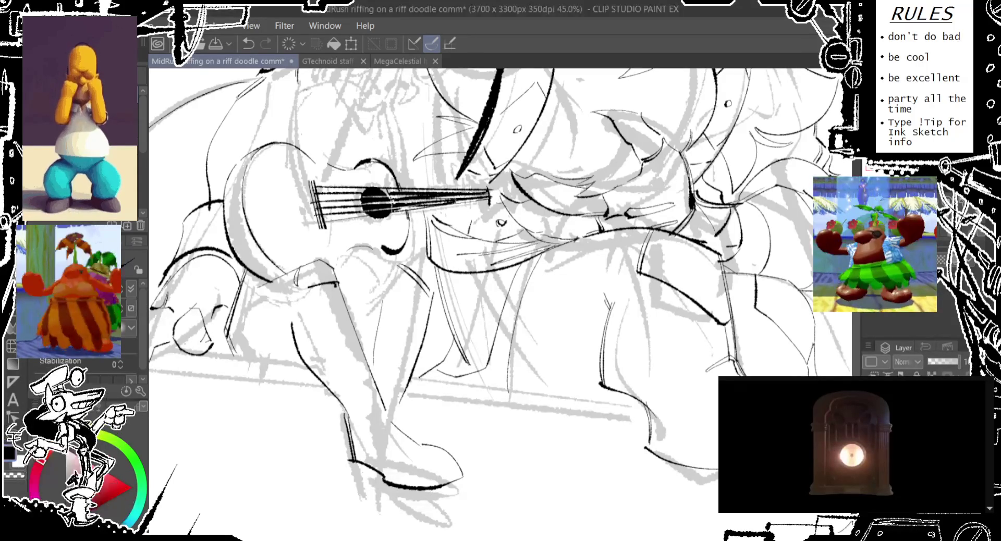
Pan to the torso's right side and ink a short curve along its fur
drag(529, 212, 360, 251)
mouse_move(416, 263)
mouse_down()
mouse_move(407, 266)
mouse_move(432, 441)
mouse_up()
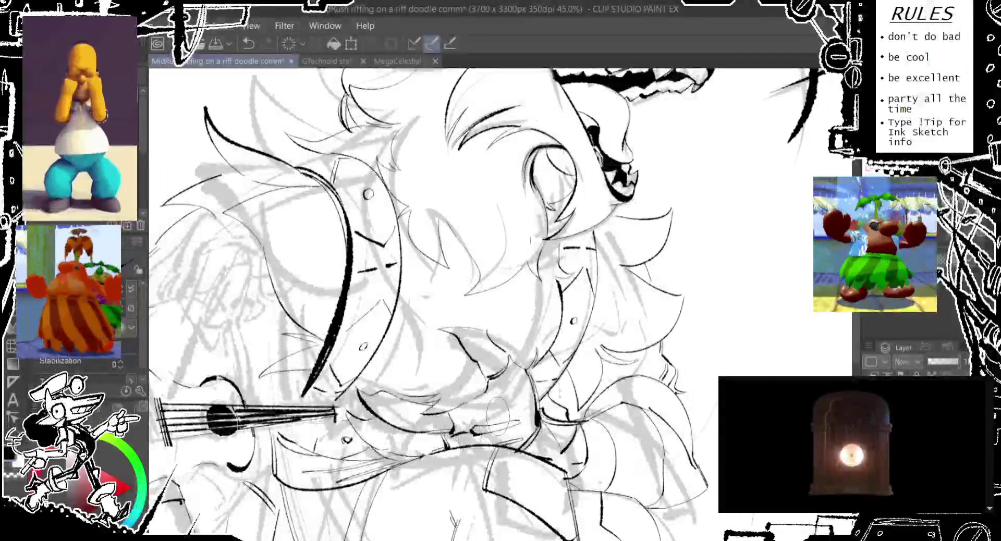
mouse_move(432, 442)
mouse_down()
mouse_move(438, 302)
mouse_move(654, 255)
mouse_move(508, 300)
mouse_up()
drag(646, 354, 445, 287)
drag(623, 284, 605, 310)
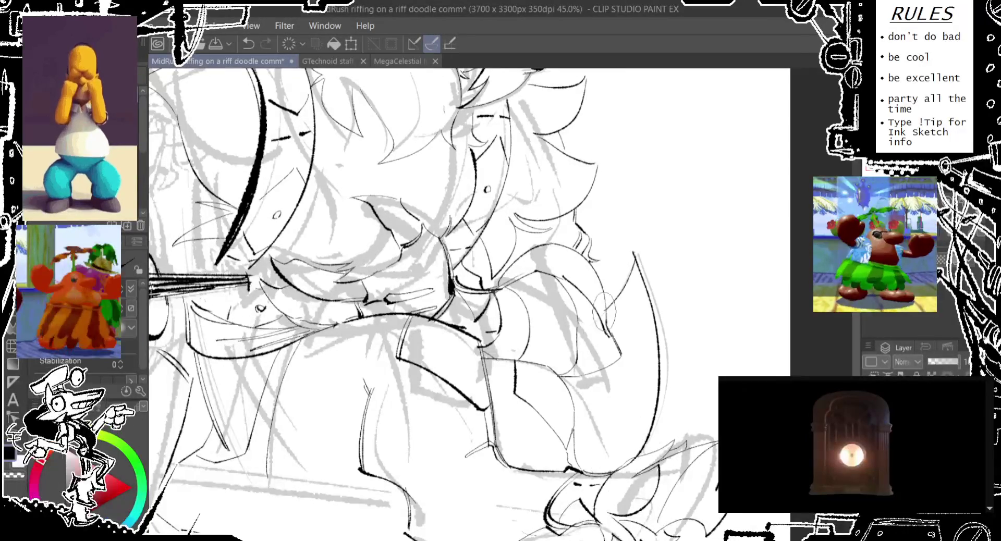
Ink a long contour down the body's right side, retrying until it looks right
drag(637, 256, 649, 432)
key(ctrl+z)
drag(636, 260, 648, 453)
key(ctrl+z)
drag(637, 258, 646, 454)
key(ctrl+z)
drag(636, 258, 649, 458)
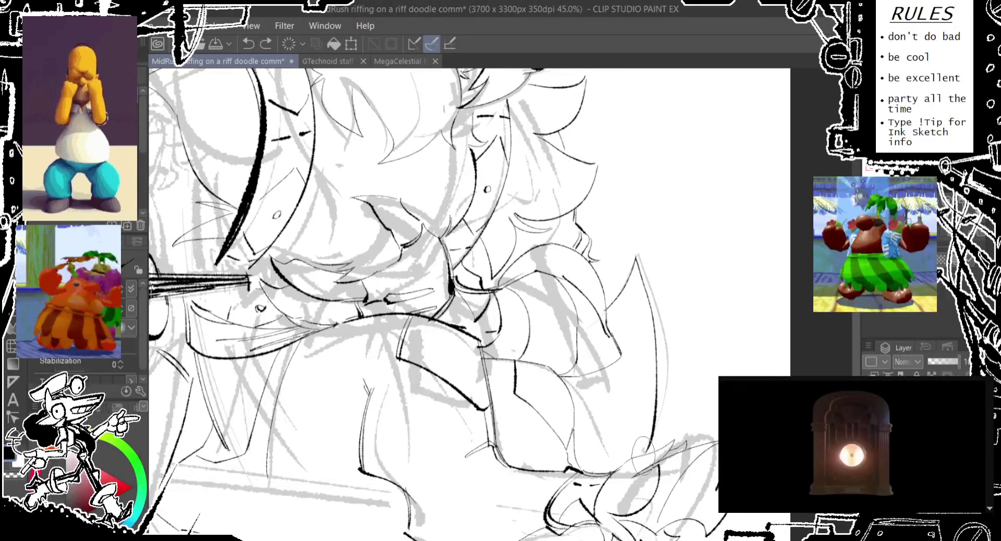
key(ctrl+z)
drag(636, 256, 649, 453)
key(ctrl+z)
key(ctrl+z)
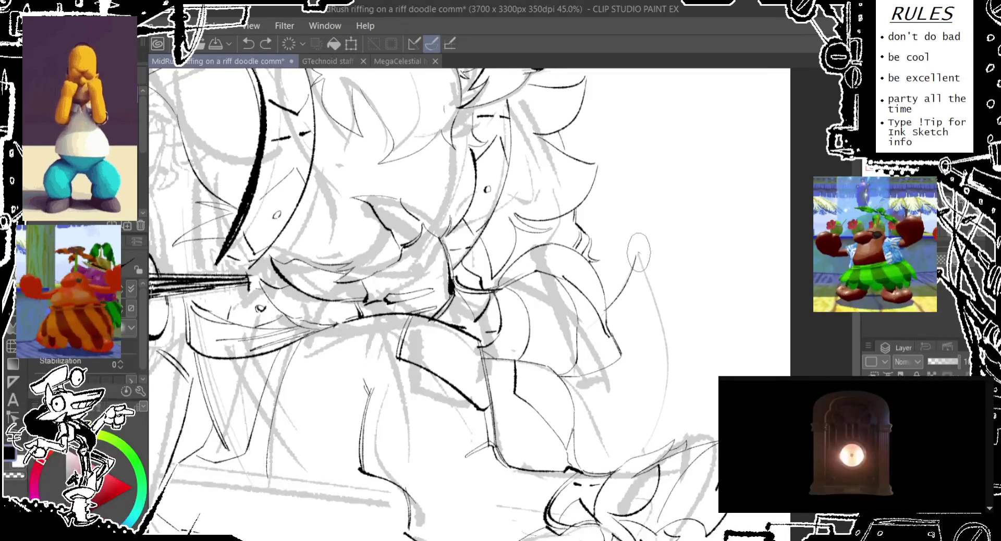
drag(637, 254, 648, 456)
drag(632, 321, 674, 218)
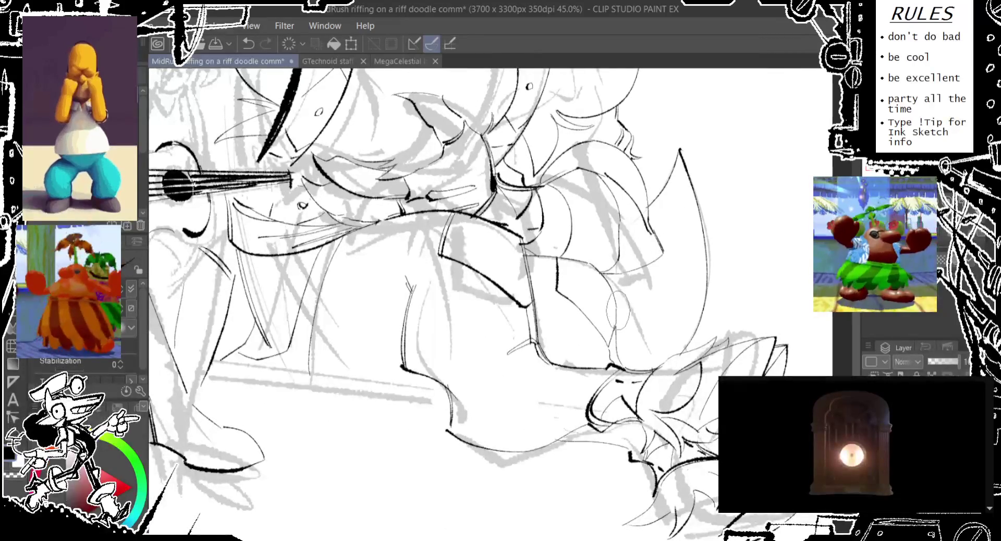
scroll(587, 340, up, 10)
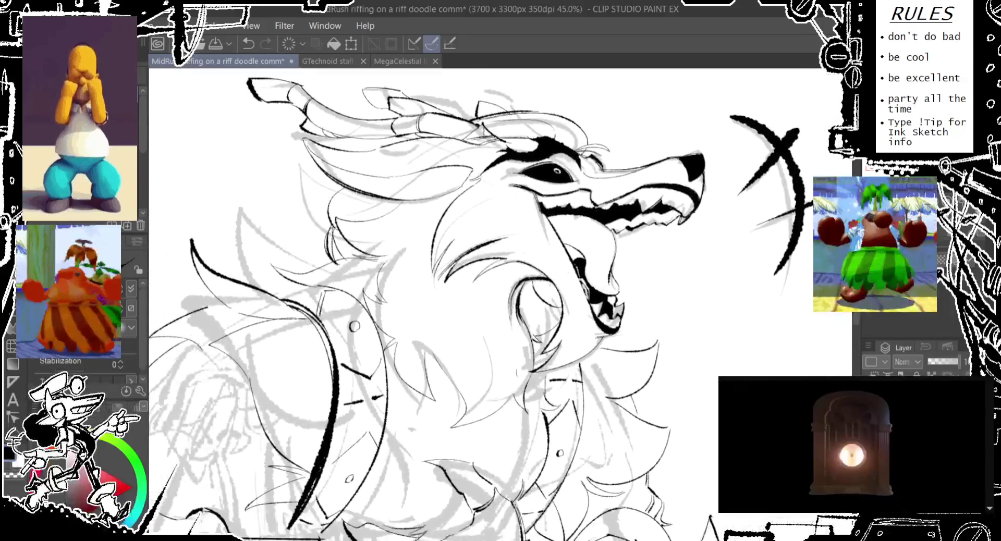
mouse_move(520, 395)
mouse_down()
mouse_move(523, 377)
mouse_move(519, 463)
mouse_up()
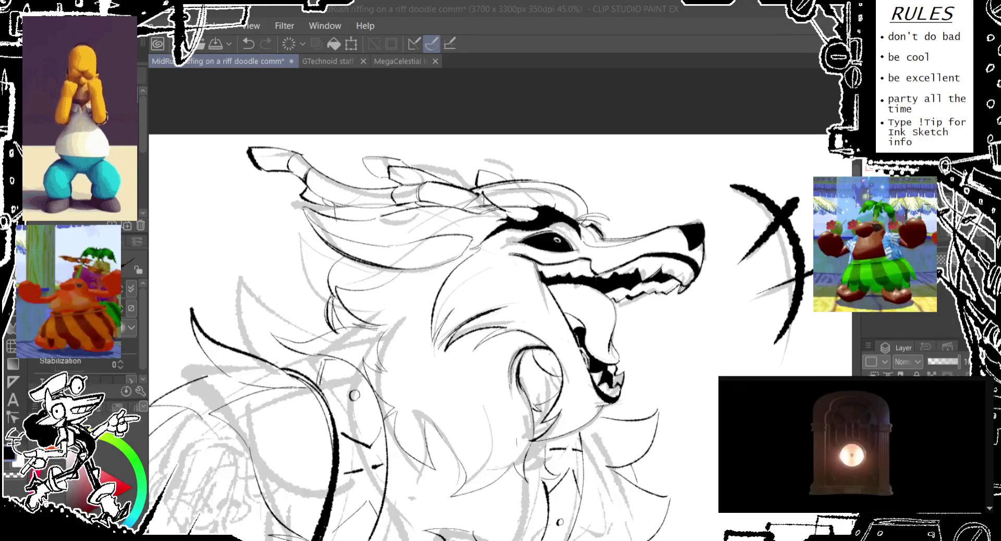
key(ctrl+z)
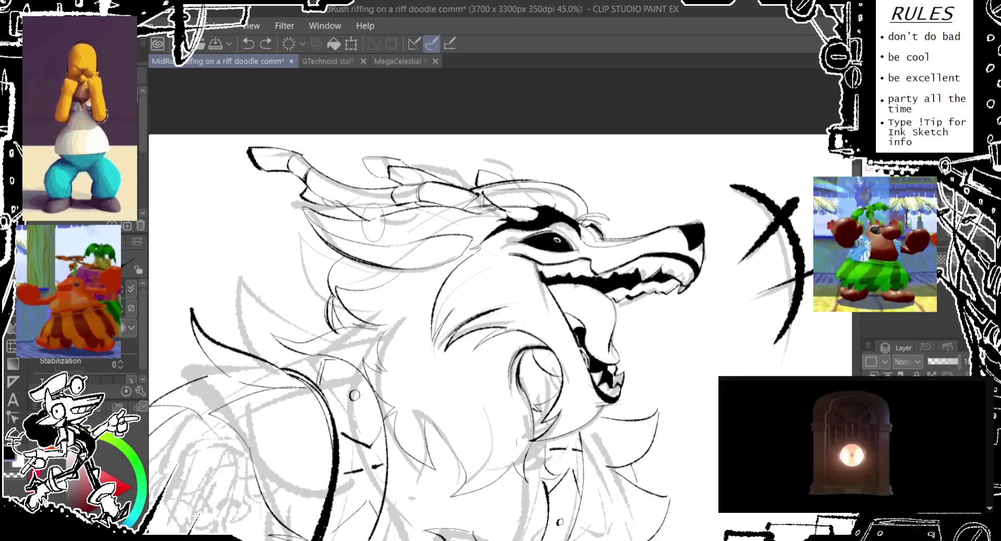
drag(397, 190, 412, 221)
key(ctrl+z)
drag(401, 185, 412, 232)
key(ctrl+z)
key(ctrl+z)
drag(396, 190, 406, 227)
mouse_move(365, 200)
mouse_down()
mouse_move(359, 237)
mouse_move(367, 190)
mouse_move(409, 150)
mouse_up()
key(ctrl+z)
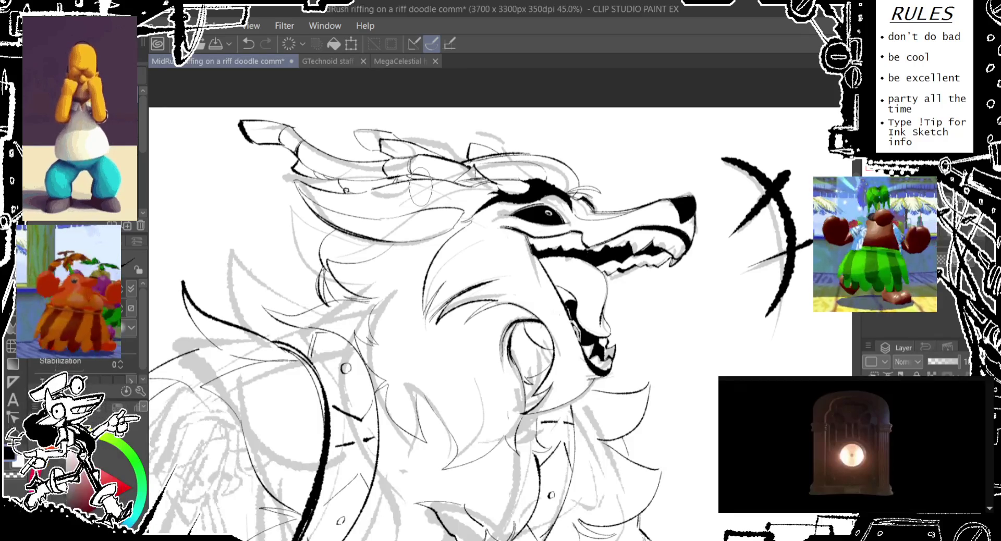
Pan down to the ukulele and compare the last stroke with undo/redo, keeping it
drag(500, 302, 714, 166)
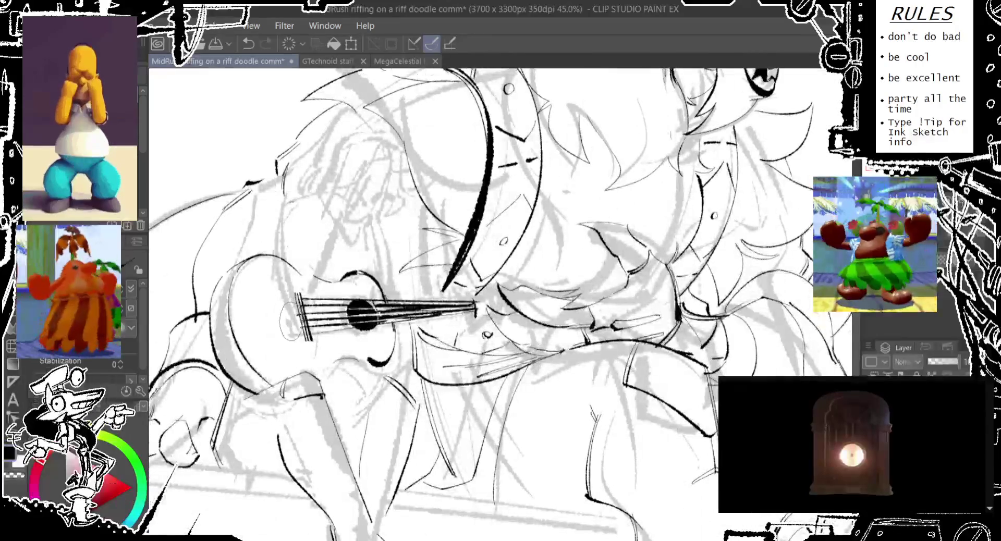
drag(298, 327, 314, 291)
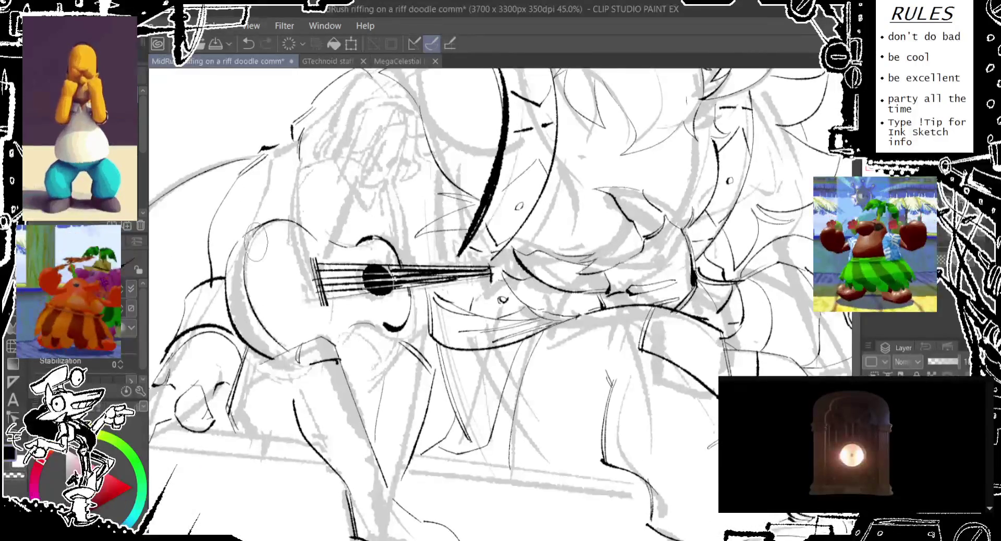
drag(255, 253, 244, 311)
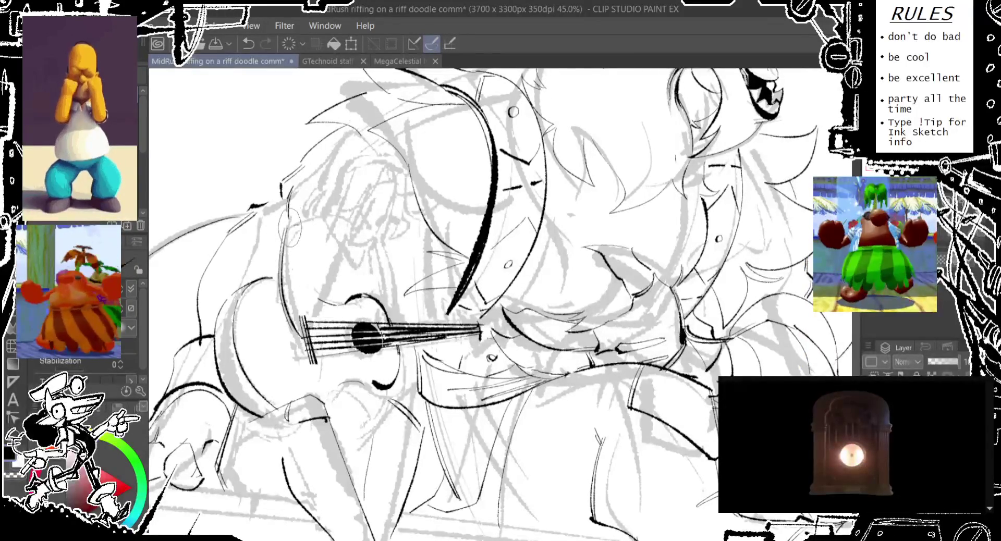
key(ctrl+z)
key(ctrl+z)
key(ctrl+y)
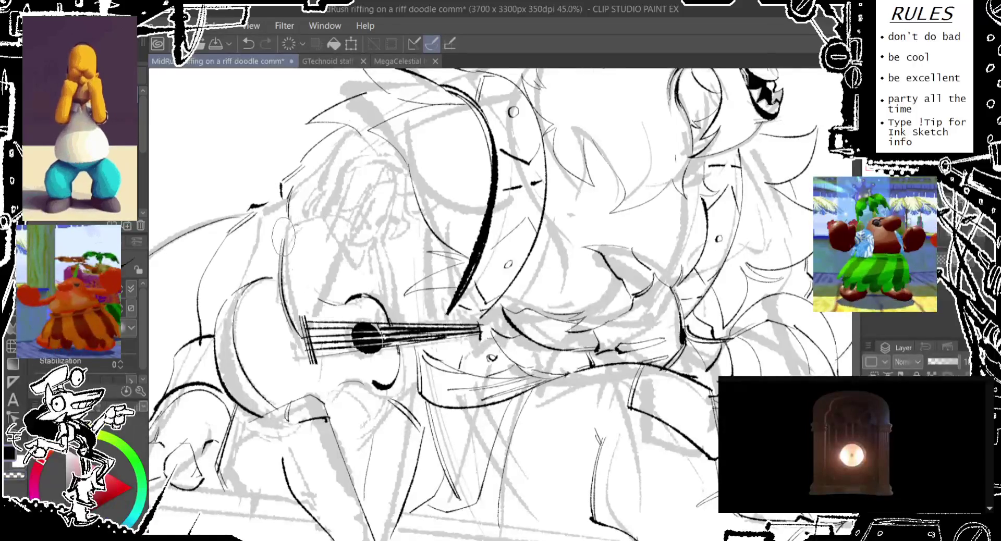
key(ctrl+z)
key(ctrl+y)
key(ctrl+z)
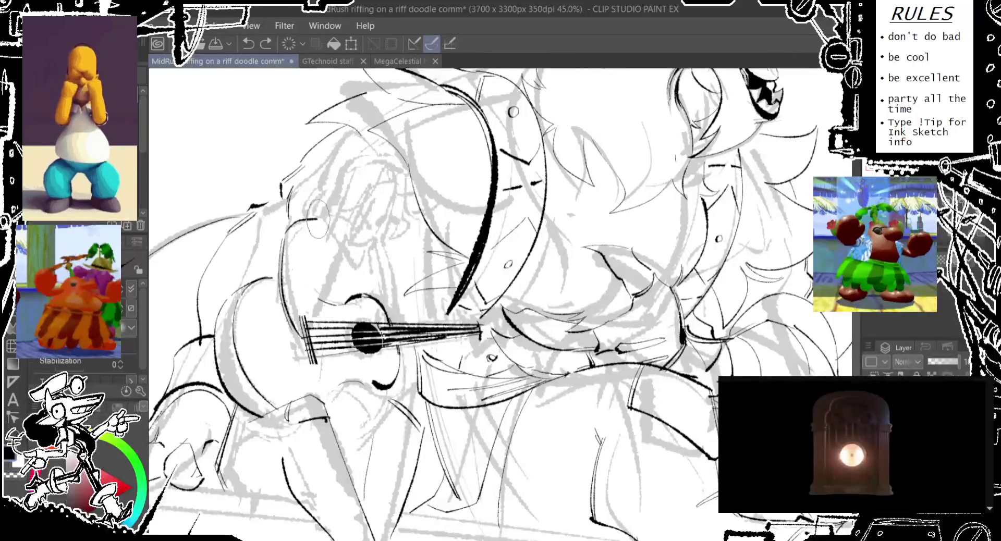
key(ctrl+y)
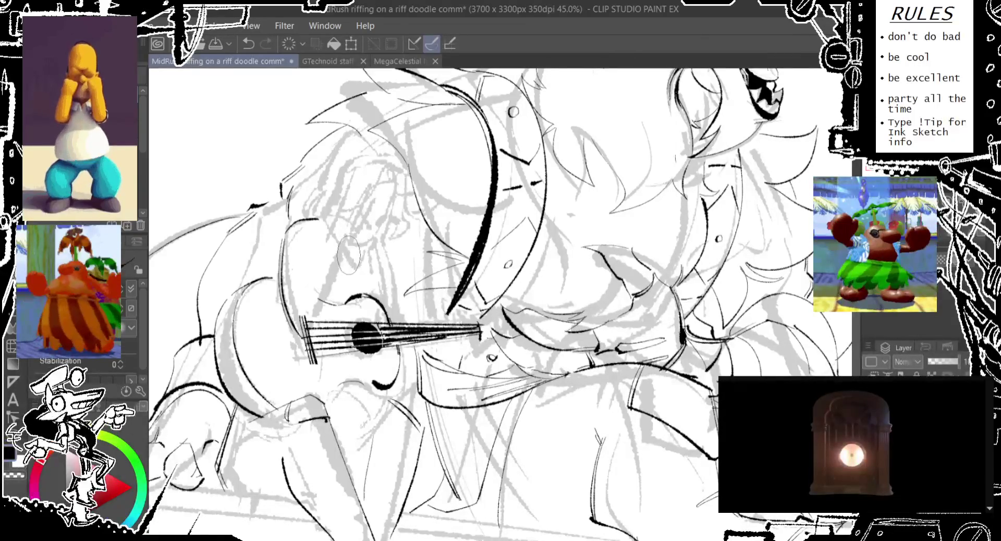
Centre on the strumming hand and zoom in to 66.7%
drag(308, 268, 346, 301)
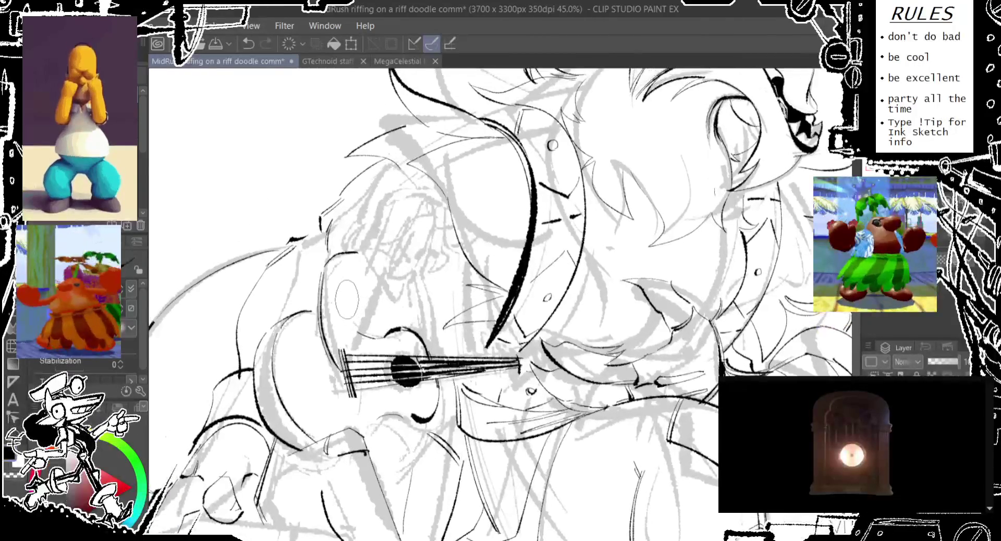
scroll(347, 301, up, 1)
scroll(365, 260, up, 1)
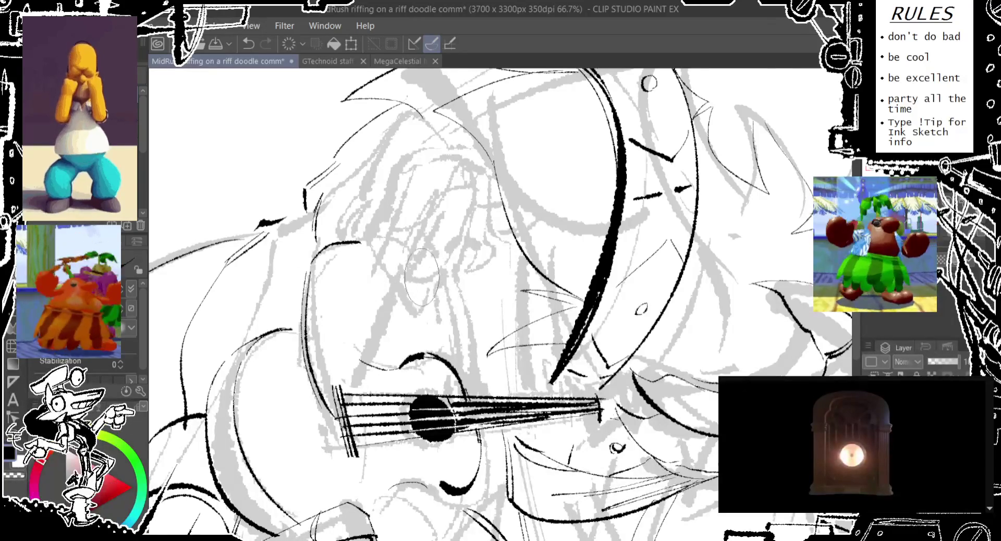
Undo the last action, then try hand guide oval and vertical stroke placements, discarding each
key(ctrl+z)
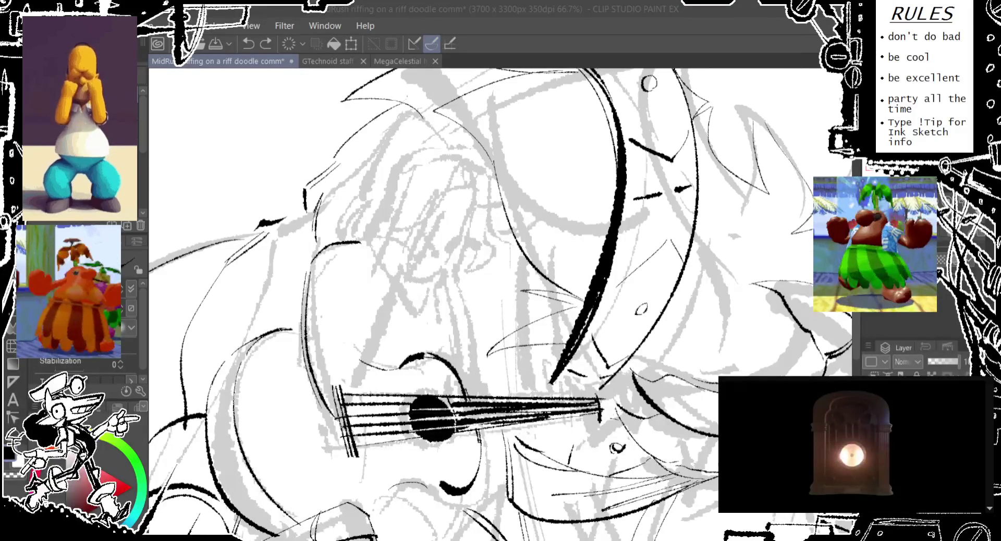
key(alt+Tab)
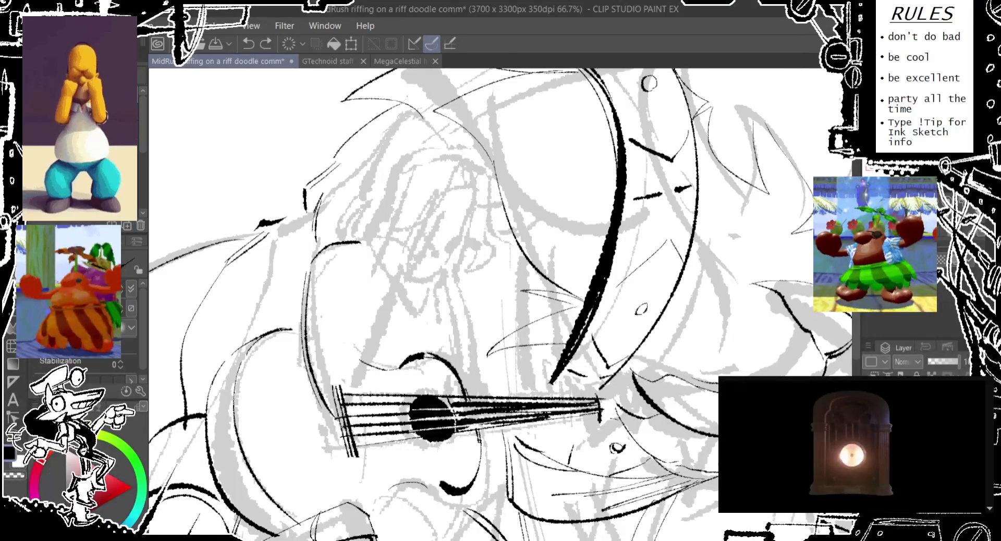
drag(414, 249, 412, 250)
key(ctrl+z)
drag(389, 141, 388, 143)
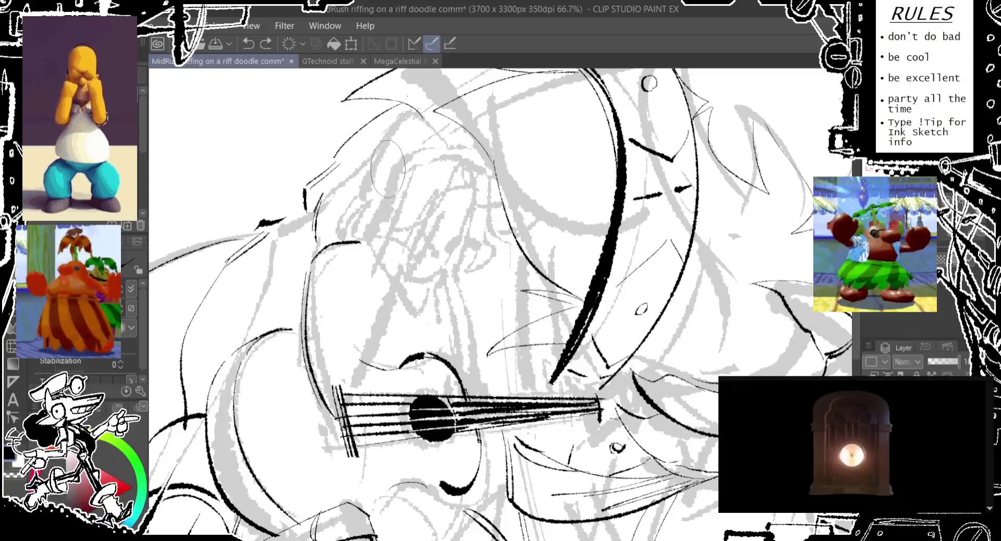
key(ctrl+z)
drag(375, 180, 373, 239)
key(ctrl+z)
Retry the hand guide oval further left, right and lower, undoing each attempt
drag(377, 145, 375, 146)
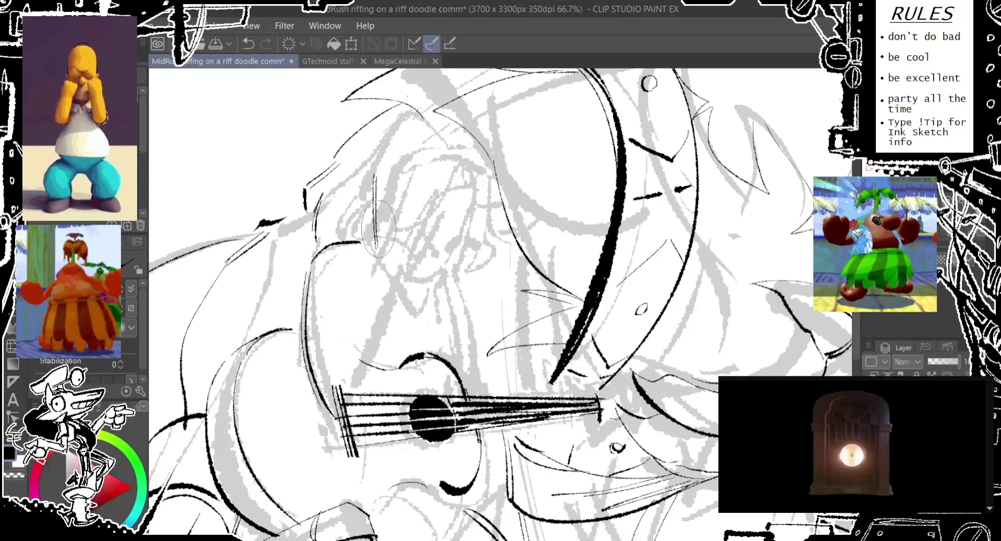
key(ctrl+z)
mouse_move(428, 152)
mouse_down()
mouse_move(375, 146)
mouse_move(410, 129)
mouse_move(378, 148)
mouse_up()
key(ctrl+z)
key(ctrl+z)
key(ctrl+z)
key(ctrl+z)
key(ctrl+z)
key(ctrl+z)
drag(476, 161, 481, 206)
key(ctrl+z)
key(ctrl+z)
mouse_move(449, 145)
mouse_down()
mouse_move(408, 155)
mouse_move(450, 162)
mouse_move(477, 218)
mouse_up()
key(ctrl+z)
key(ctrl+z)
Reposition the hand oval up and left several times, then remove it
key(ctrl+z)
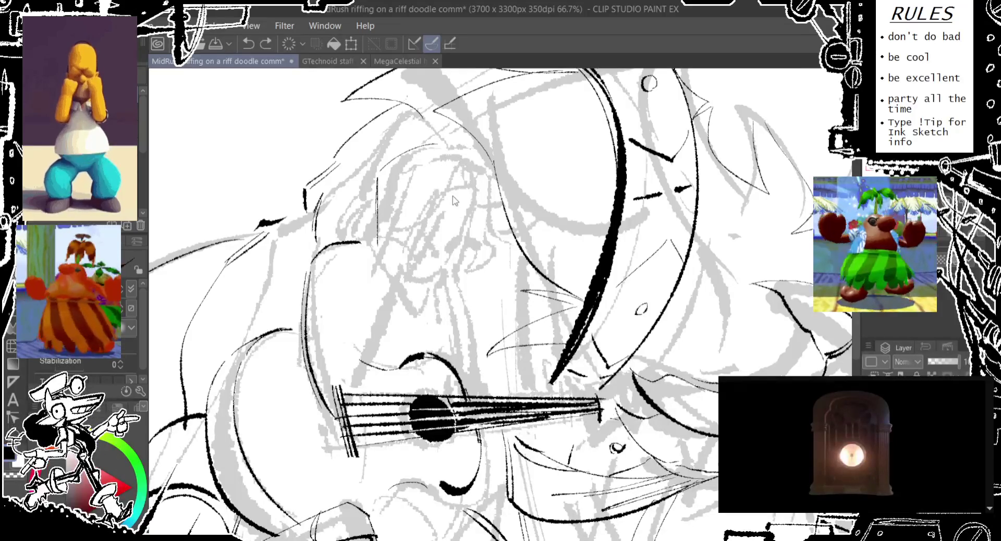
key(ctrl+z)
drag(454, 156, 479, 210)
key(ctrl+z)
key(ctrl+z)
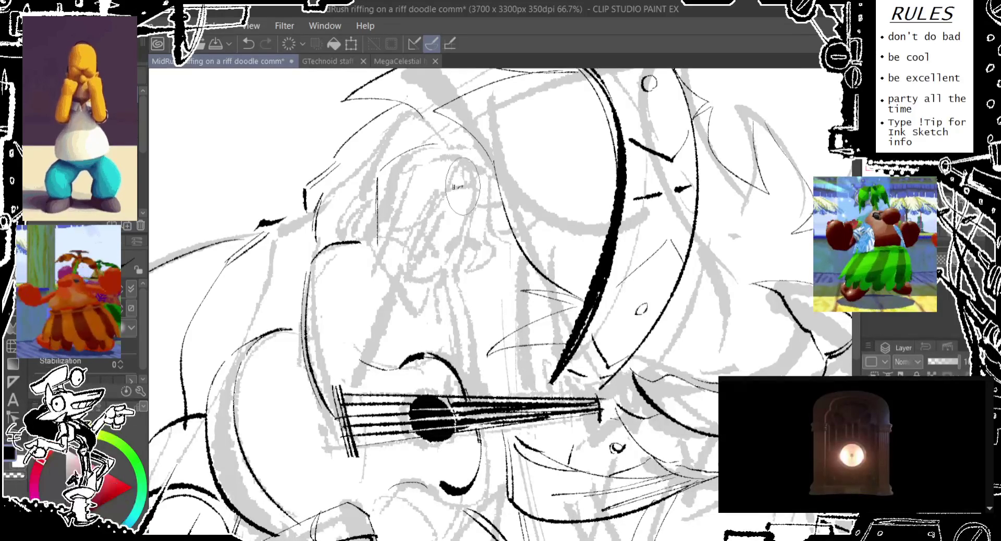
key(ctrl+z)
drag(431, 130, 465, 189)
drag(425, 135, 459, 191)
mouse_move(435, 157)
mouse_down()
mouse_move(469, 221)
mouse_move(460, 213)
mouse_up()
key(ctrl+z)
key(ctrl+z)
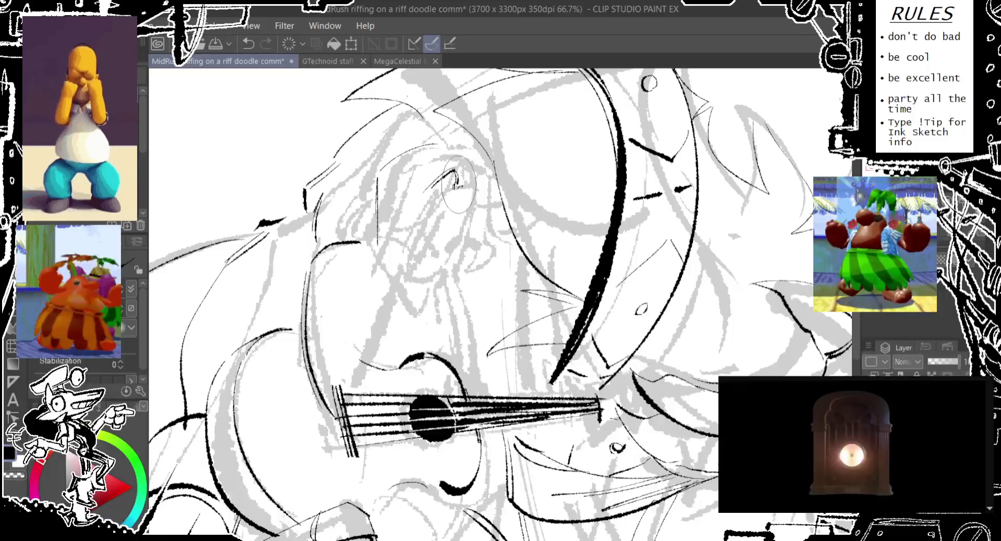
Toggle the last small stroke off and on to compare, keeping it
key(ctrl+z)
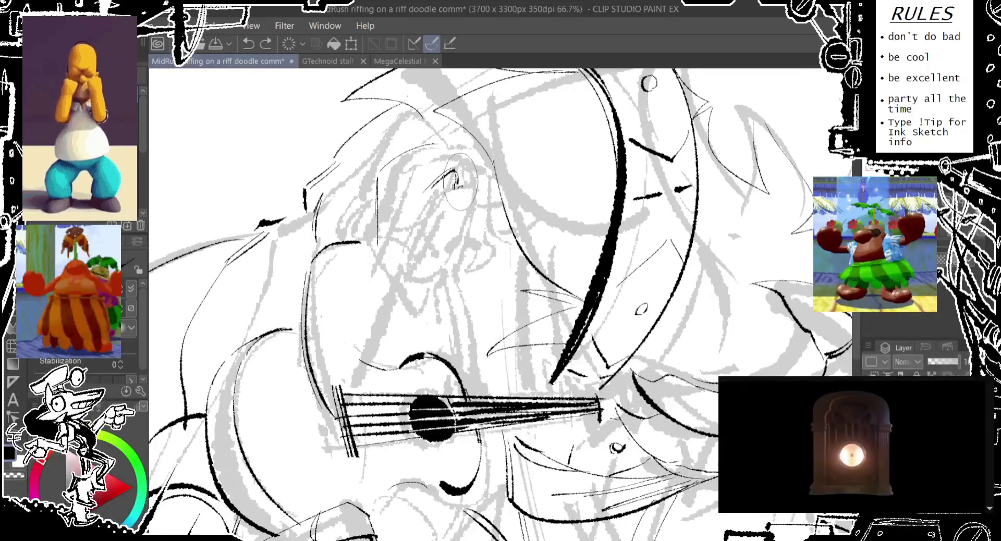
key(ctrl+y)
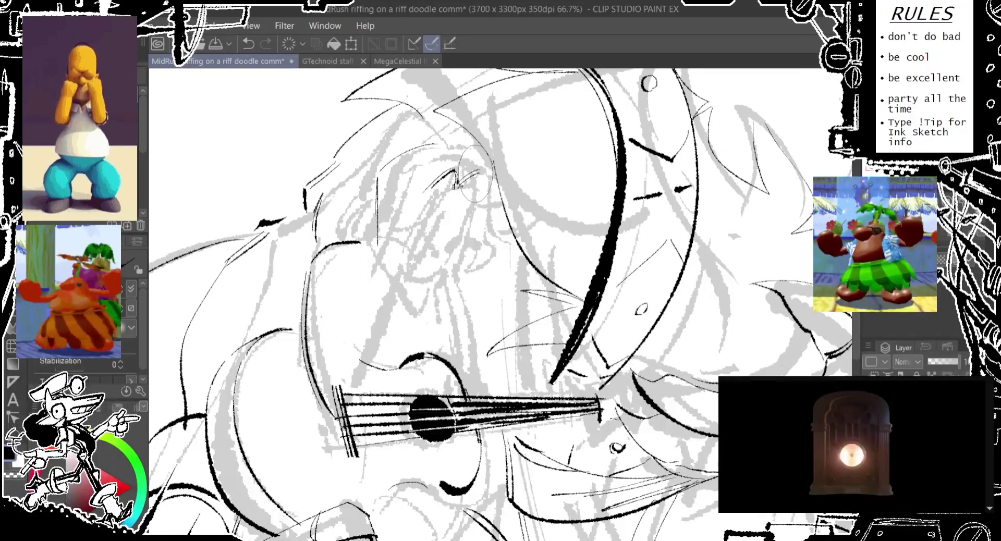
key(ctrl+z)
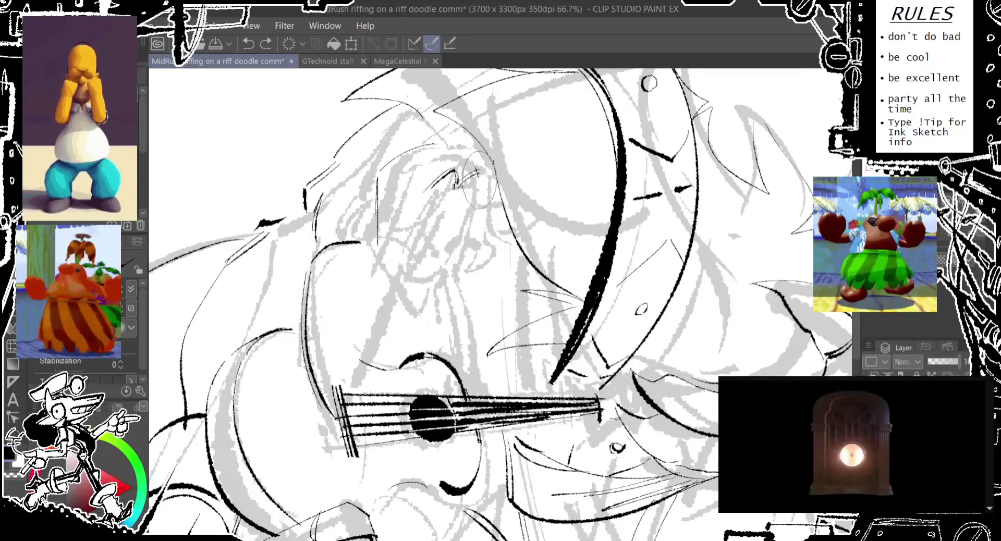
key(ctrl+y)
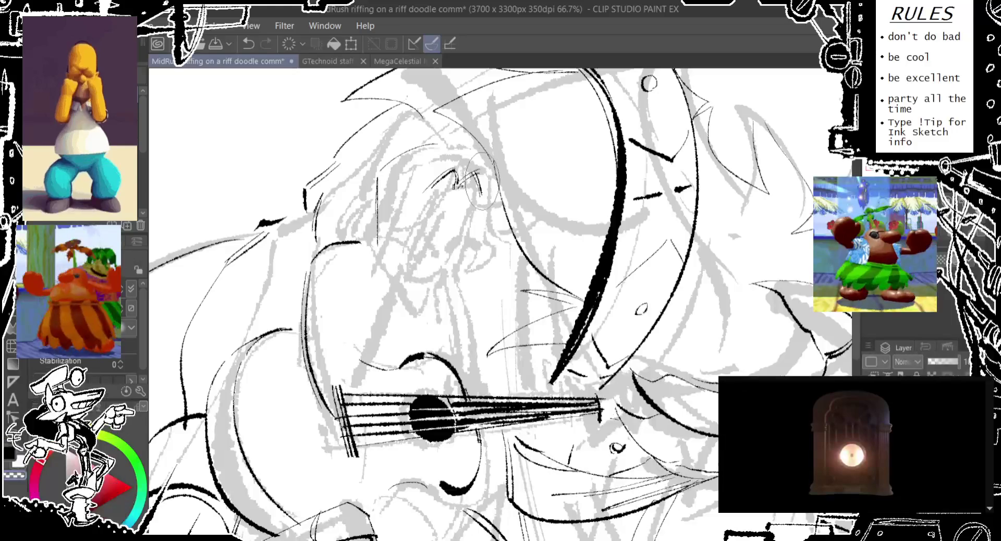
key(ctrl+z)
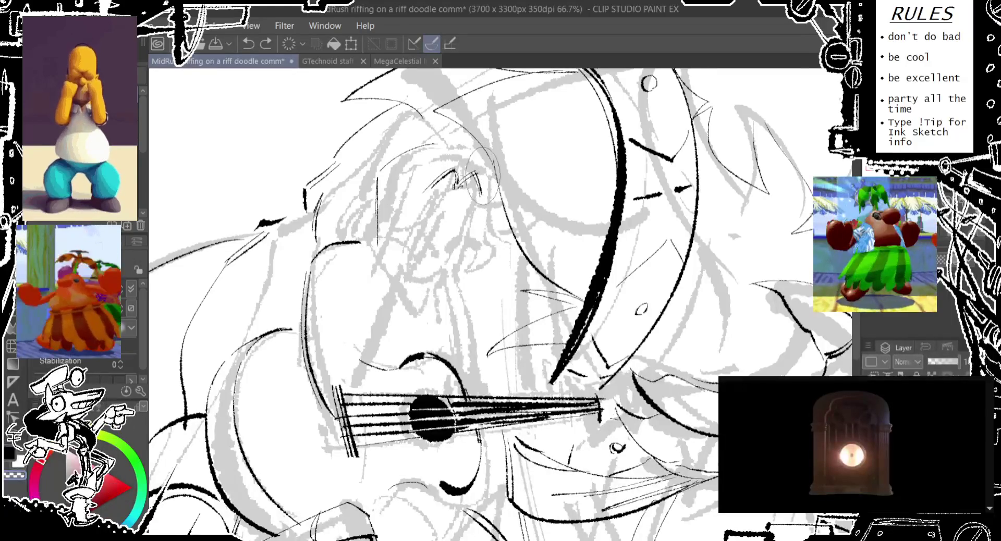
key(ctrl+y)
key(ctrl+z)
key(ctrl+y)
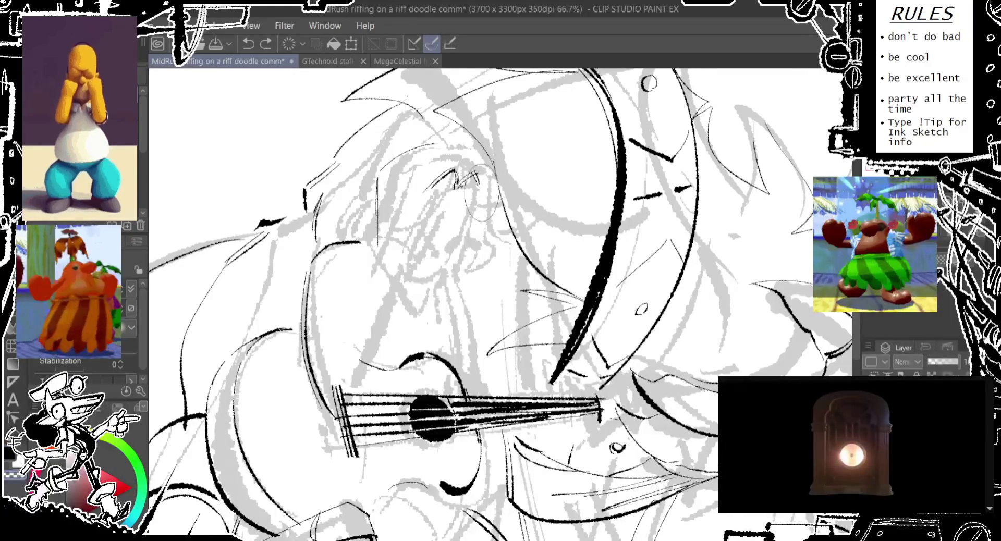
Try short strokes on the hand and a trial mark near the face, undoing each
drag(464, 176, 471, 219)
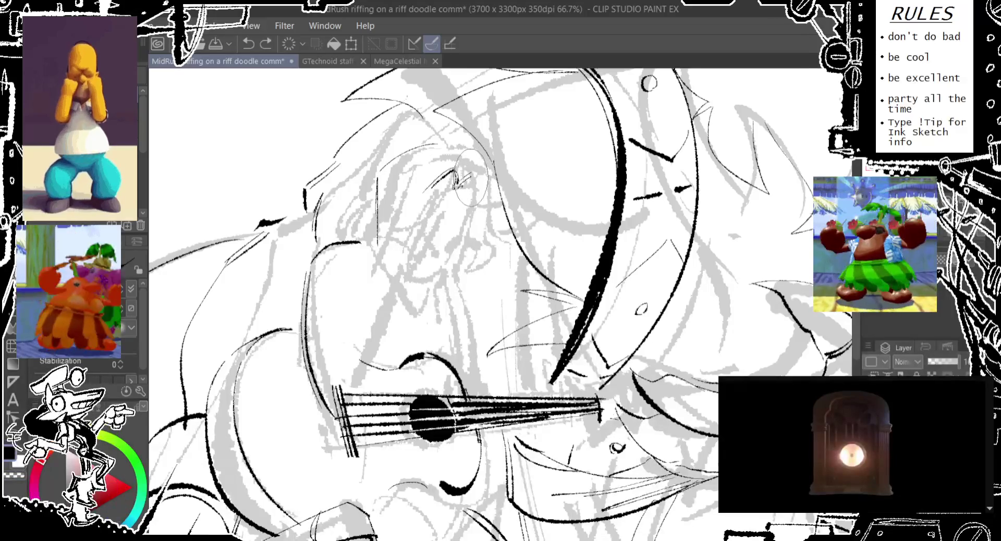
key(ctrl+z)
drag(464, 187, 472, 271)
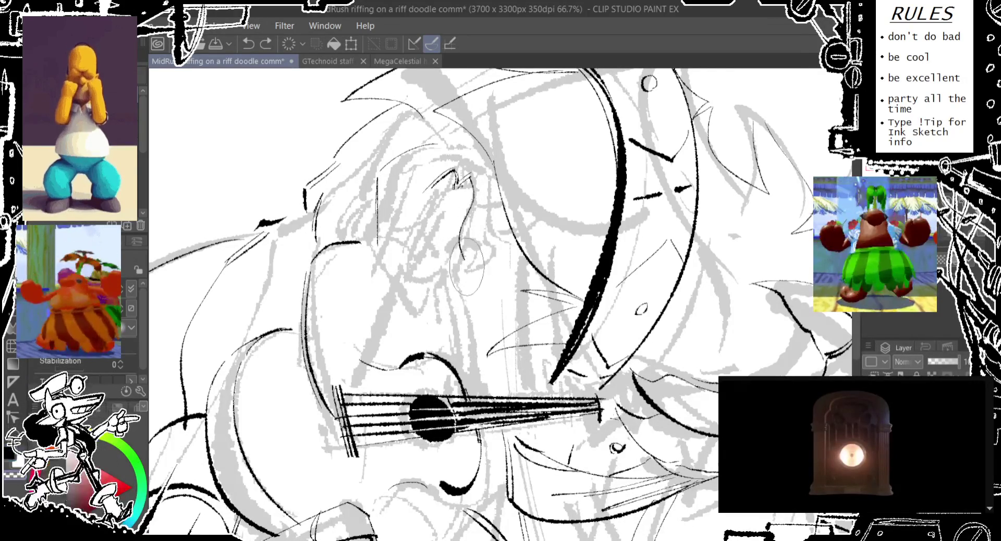
key(ctrl+z)
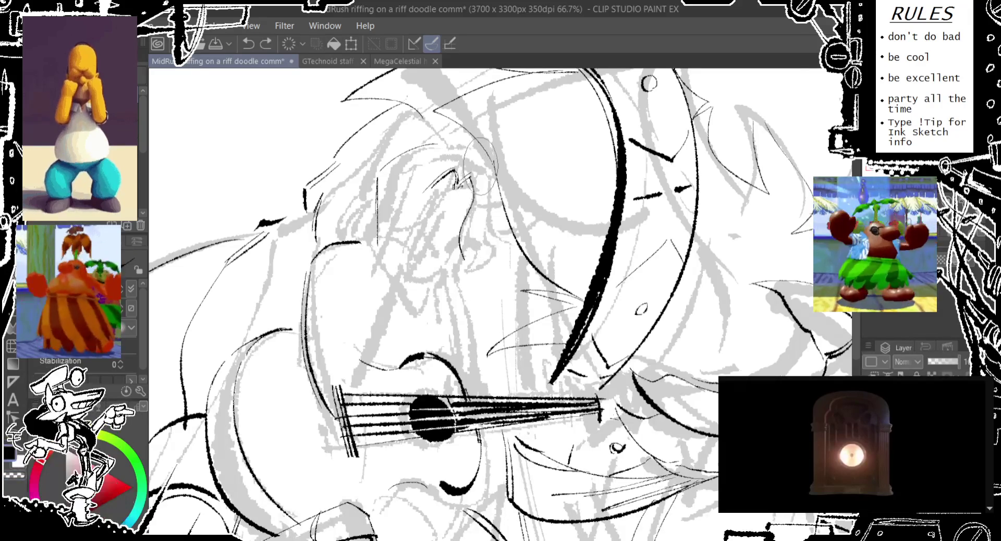
drag(469, 175, 461, 185)
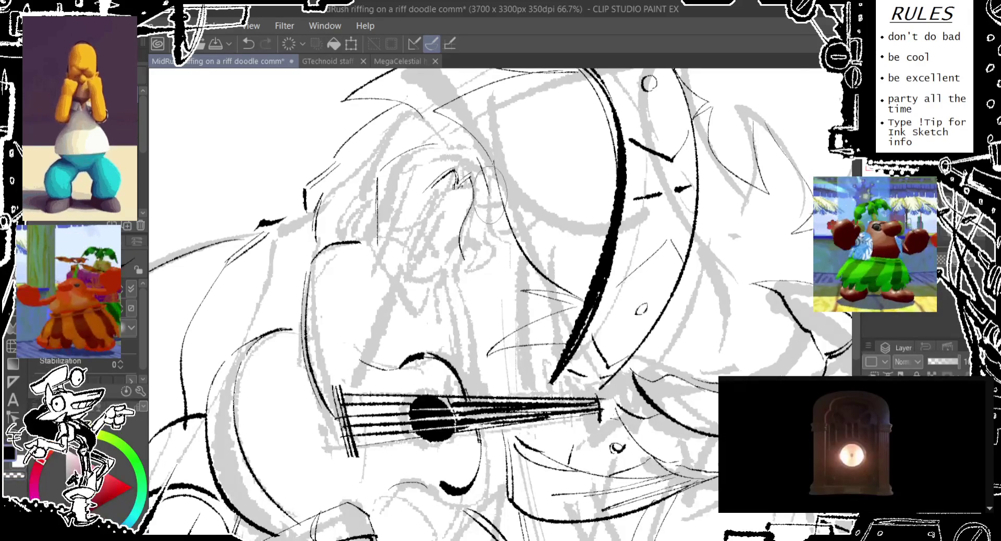
key(ctrl+z)
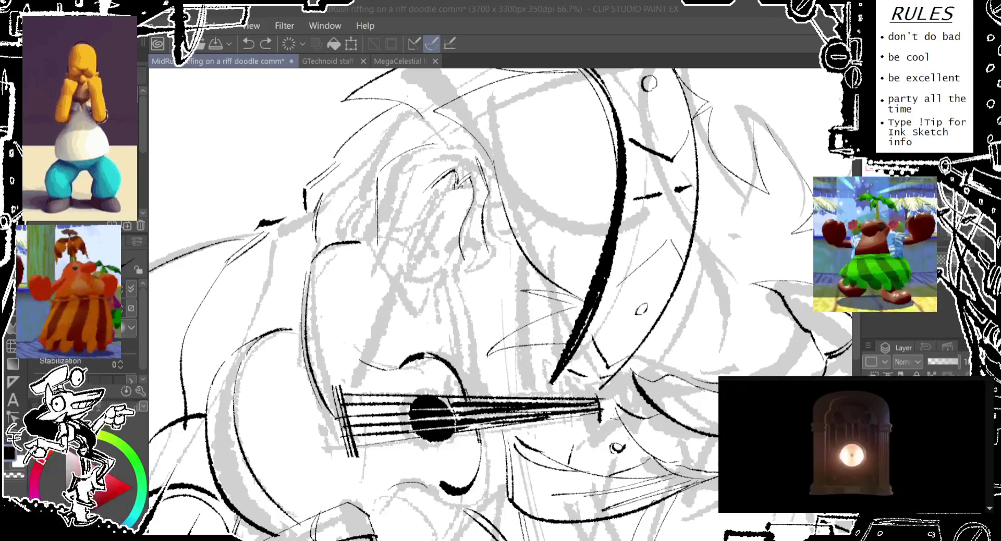
Remove the dark scribble near the eye and test trial strokes around it
key(ctrl+z)
drag(458, 161, 455, 163)
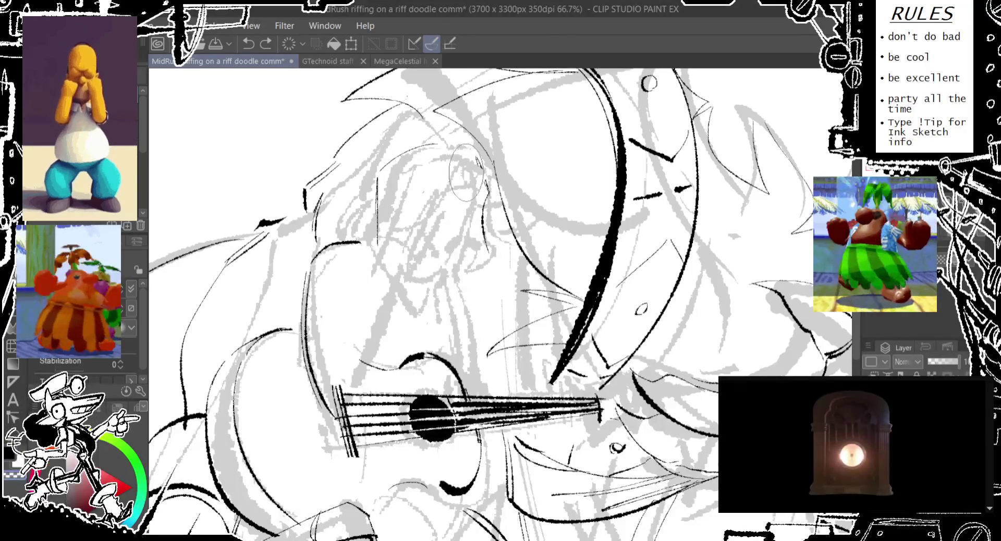
drag(440, 198, 454, 277)
key(ctrl+z)
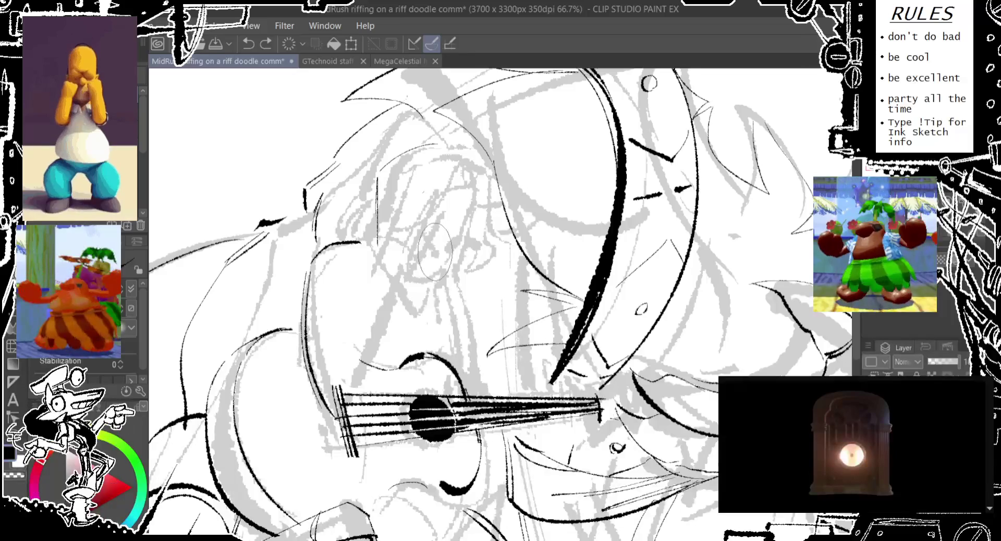
key(ctrl+y)
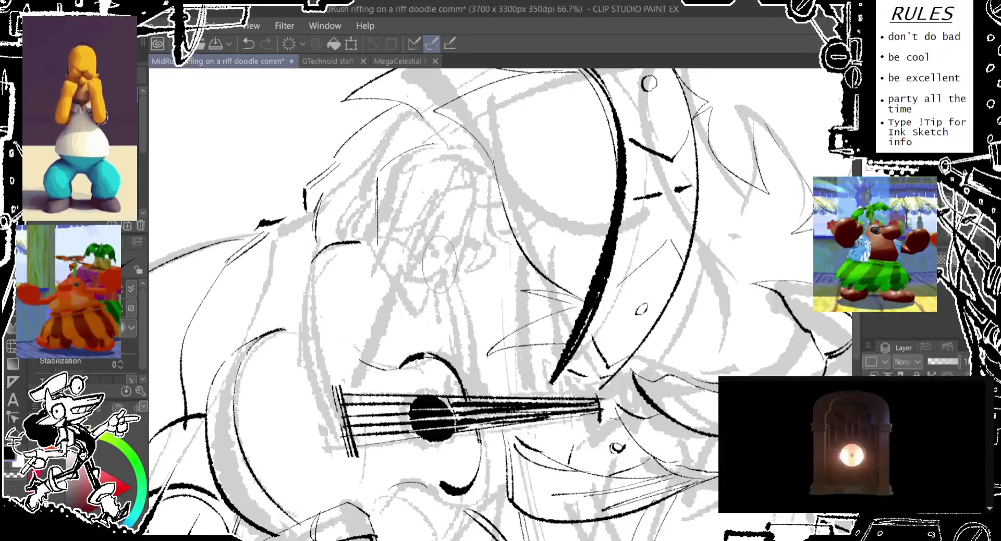
key(ctrl+z)
mouse_move(463, 246)
mouse_down()
mouse_move(514, 318)
mouse_move(489, 327)
mouse_up()
Redraw the eye's lower curve and a vertical line beside it, discarding weak strokes
key(ctrl+z)
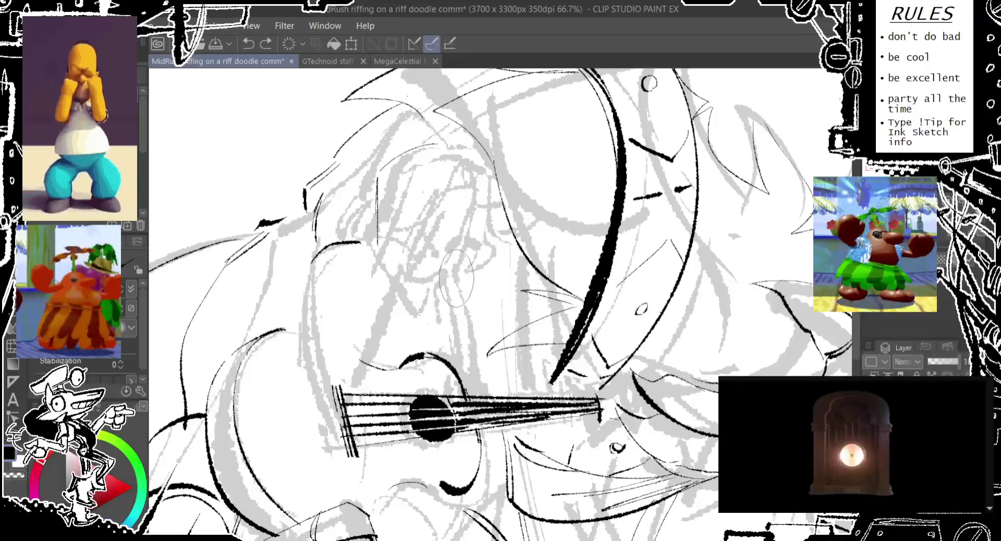
drag(441, 261, 477, 269)
mouse_move(458, 235)
mouse_down()
mouse_move(458, 200)
mouse_move(457, 229)
mouse_up()
key(ctrl+z)
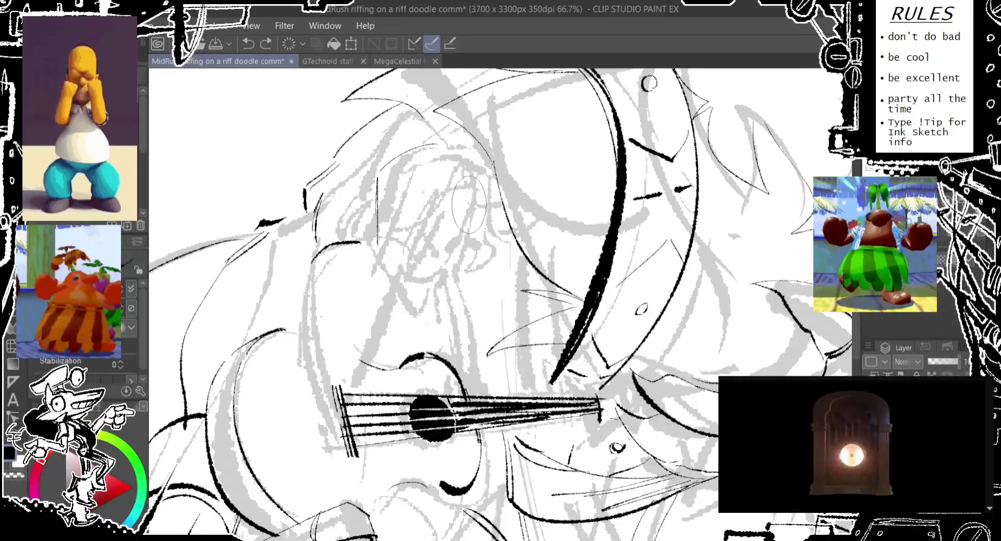
key(ctrl+z)
drag(490, 201, 488, 226)
mouse_move(467, 266)
mouse_down()
mouse_move(489, 253)
mouse_move(526, 365)
mouse_up()
Try a dark patch and new strokes below and beside the eye, undoing them
key(ctrl+z)
drag(474, 334, 515, 346)
key(ctrl+z)
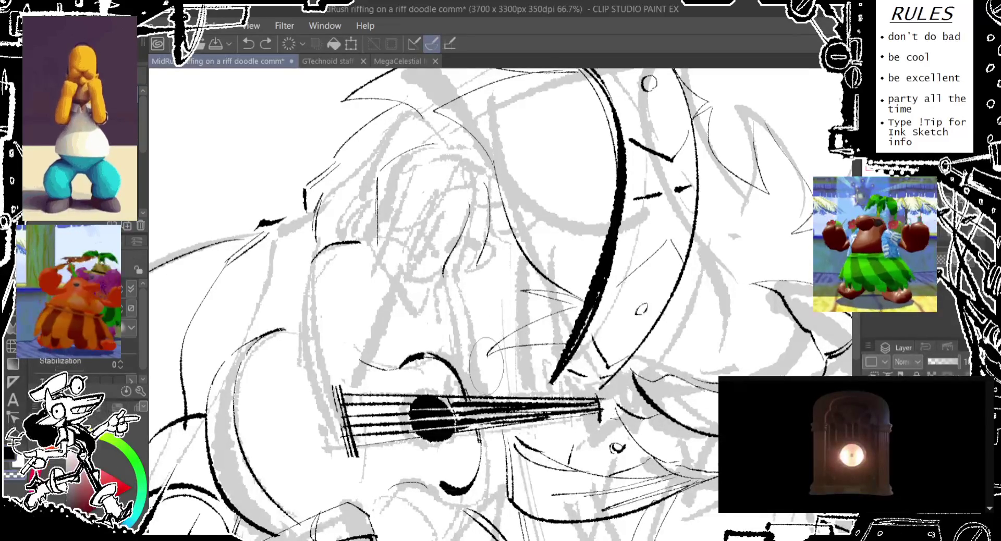
drag(448, 281, 495, 368)
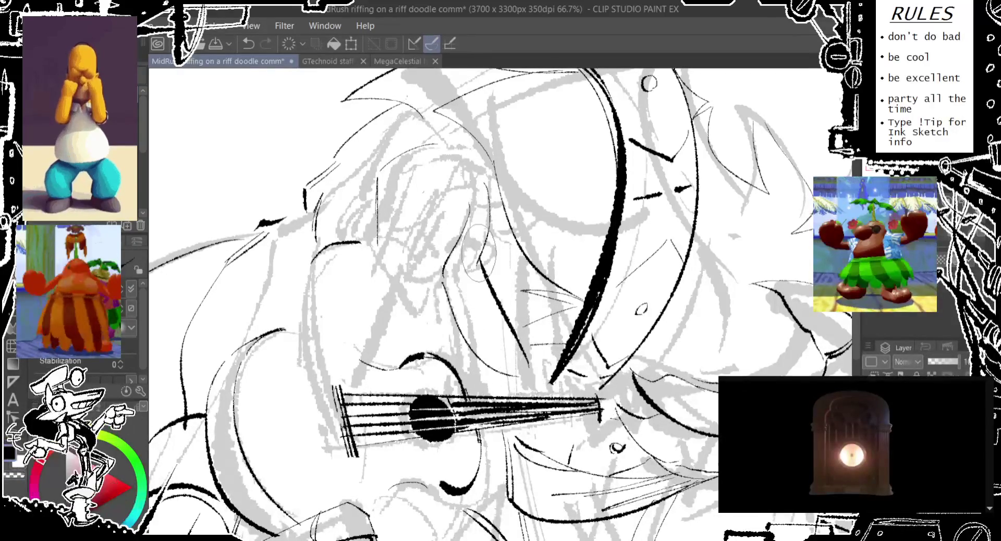
key(ctrl+z)
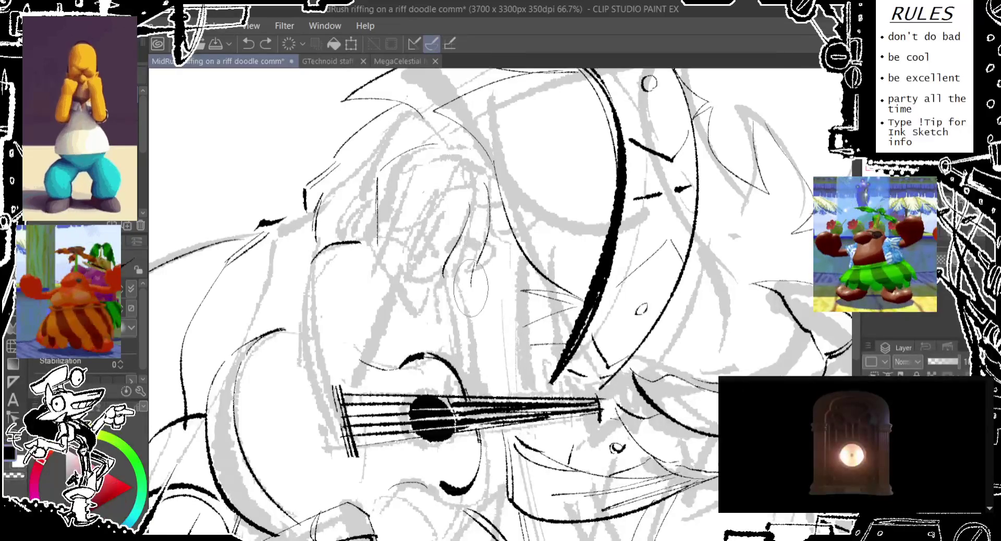
drag(477, 188, 482, 245)
key(ctrl+z)
Keep a short stroke by the eye and discard the longer ones down the face
drag(485, 209, 489, 232)
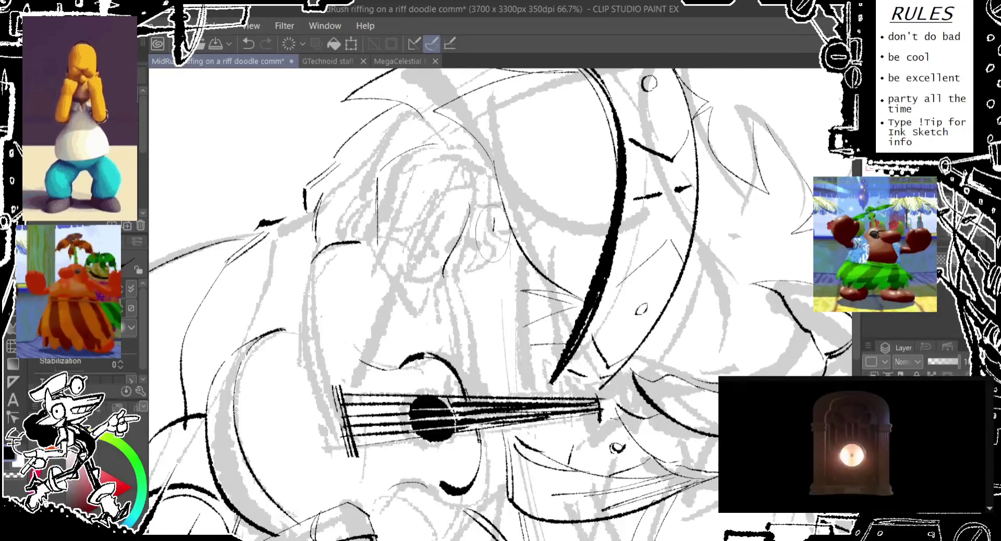
drag(476, 295, 506, 352)
key(ctrl+z)
mouse_move(493, 235)
mouse_down()
mouse_move(472, 284)
mouse_move(485, 399)
mouse_up()
key(ctrl+z)
key(ctrl+z)
drag(440, 248, 474, 386)
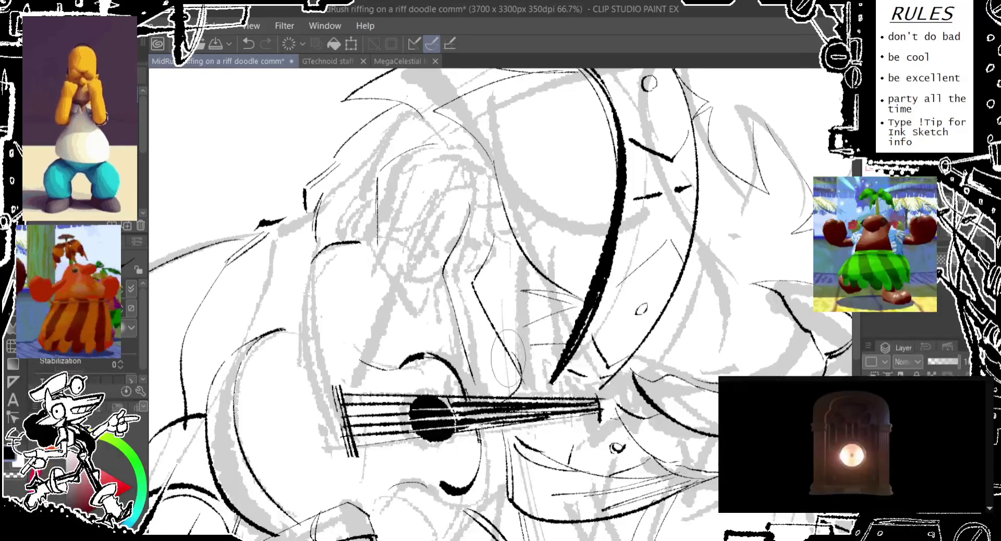
key(ctrl+z)
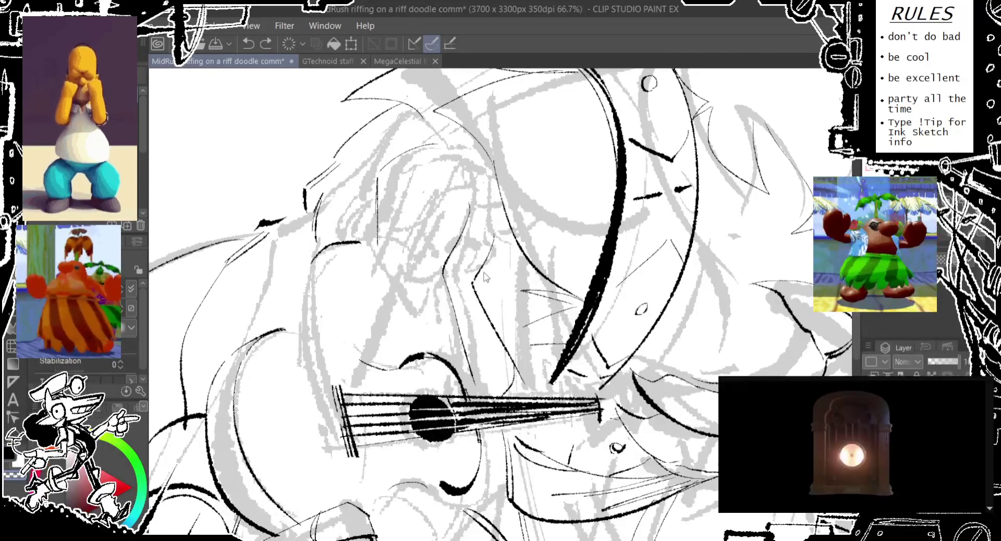
Attempt the main face line beside the eye several times, undoing poor tries
mouse_move(469, 245)
mouse_down()
mouse_move(456, 224)
mouse_move(443, 276)
mouse_up()
key(ctrl+z)
mouse_move(459, 193)
mouse_down()
mouse_move(444, 274)
mouse_move(463, 268)
mouse_up()
key(ctrl+z)
drag(495, 182, 454, 302)
drag(482, 240, 464, 294)
drag(500, 211, 469, 297)
key(ctrl+z)
Settle the face lines and try an eye outline, then undo it
key(ctrl+z)
mouse_move(459, 178)
mouse_down()
mouse_move(436, 303)
mouse_move(443, 234)
mouse_up()
drag(459, 198, 438, 300)
key(ctrl+z)
drag(458, 180, 437, 292)
key(ctrl+z)
drag(461, 190, 440, 284)
drag(396, 249, 367, 319)
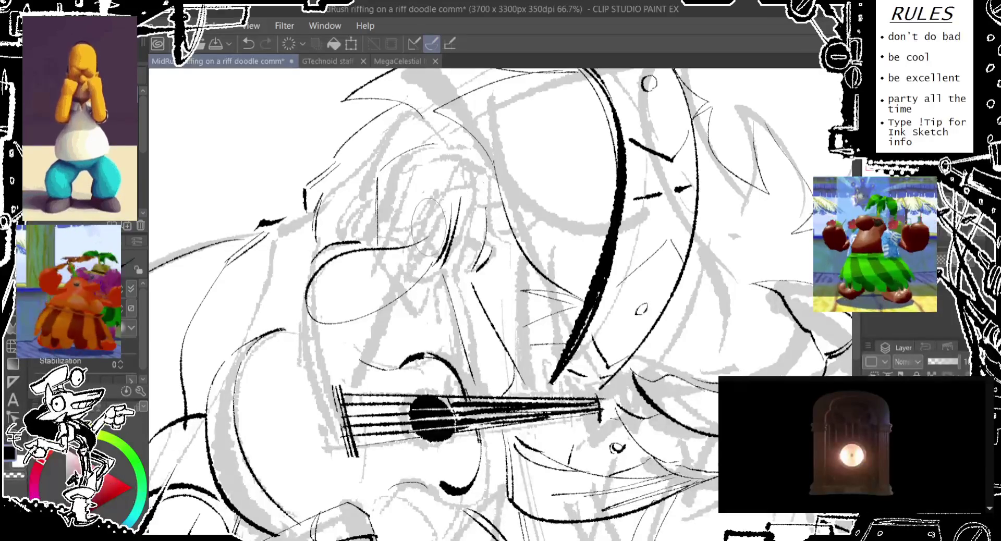
key(ctrl+z)
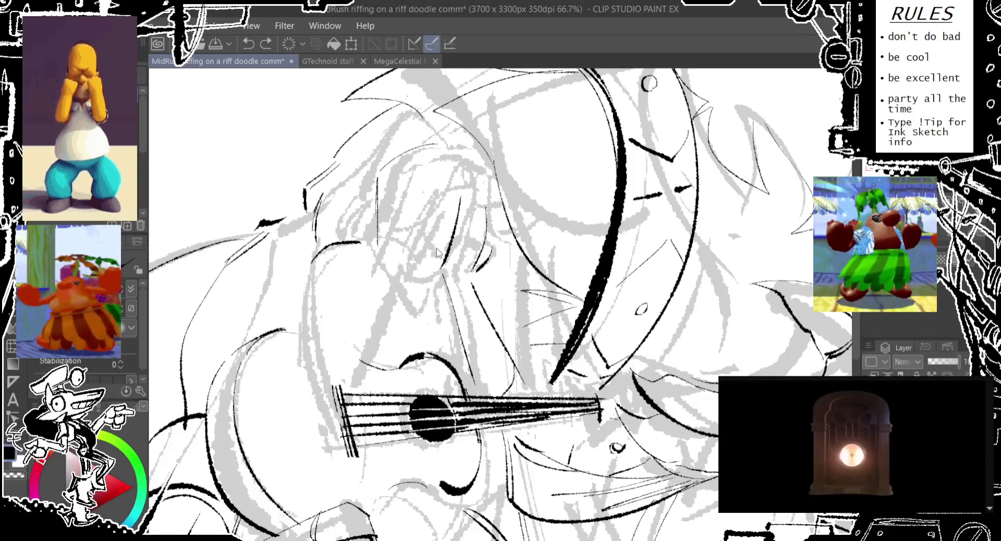
Ink the short curve under the eye, restoring it with redo
drag(495, 323, 458, 282)
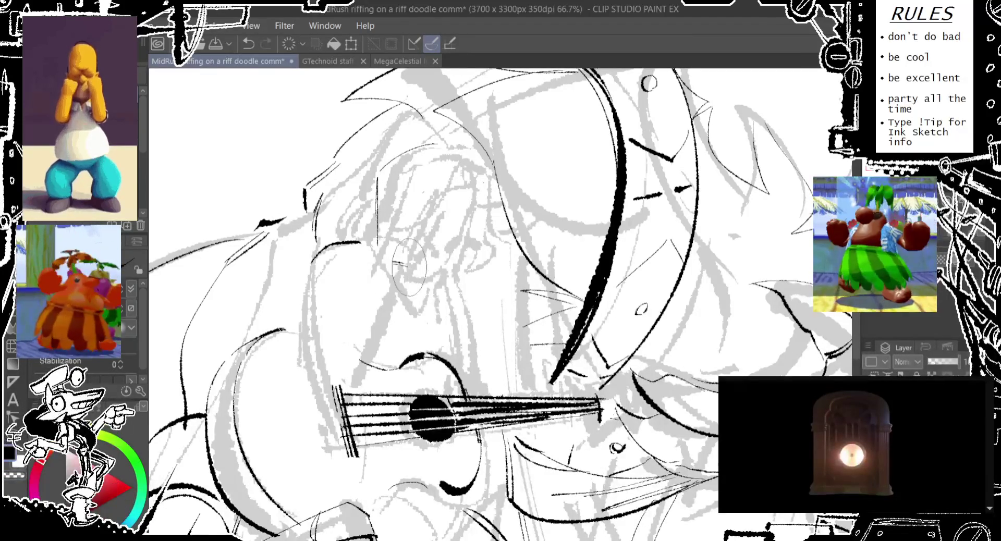
key(ctrl+z)
key(ctrl+y)
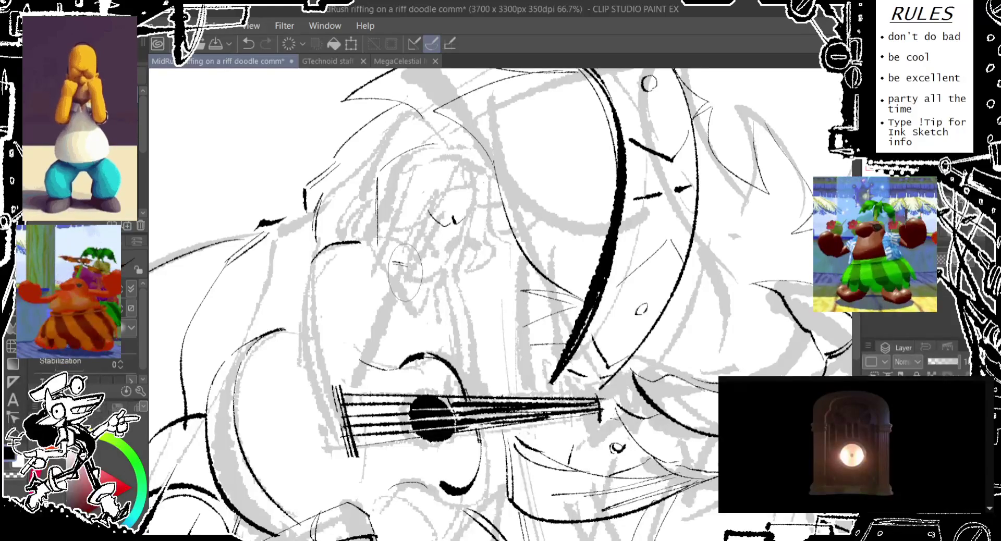
drag(405, 265, 442, 272)
key(ctrl+y)
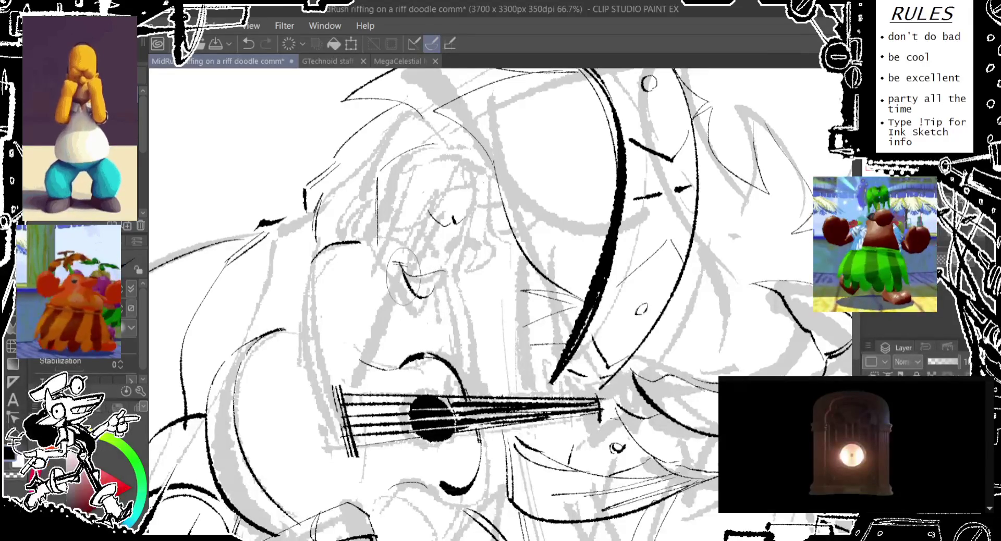
key(ctrl+z)
drag(443, 198, 426, 254)
key(ctrl+z)
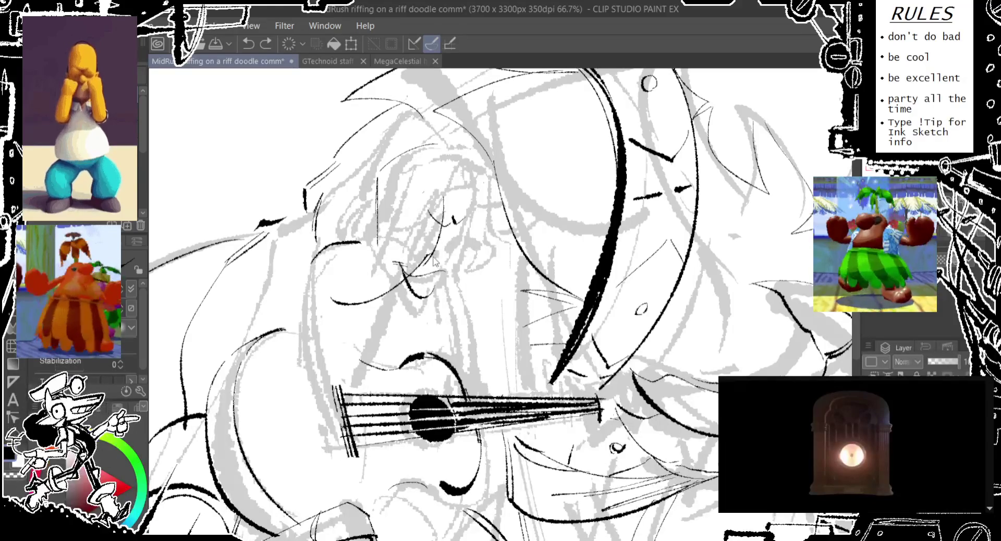
Ink the strokes left of and around the eye, retrying until they fit
mouse_move(398, 227)
mouse_down()
mouse_move(365, 281)
mouse_move(289, 289)
mouse_up()
key(ctrl+z)
key(ctrl+z)
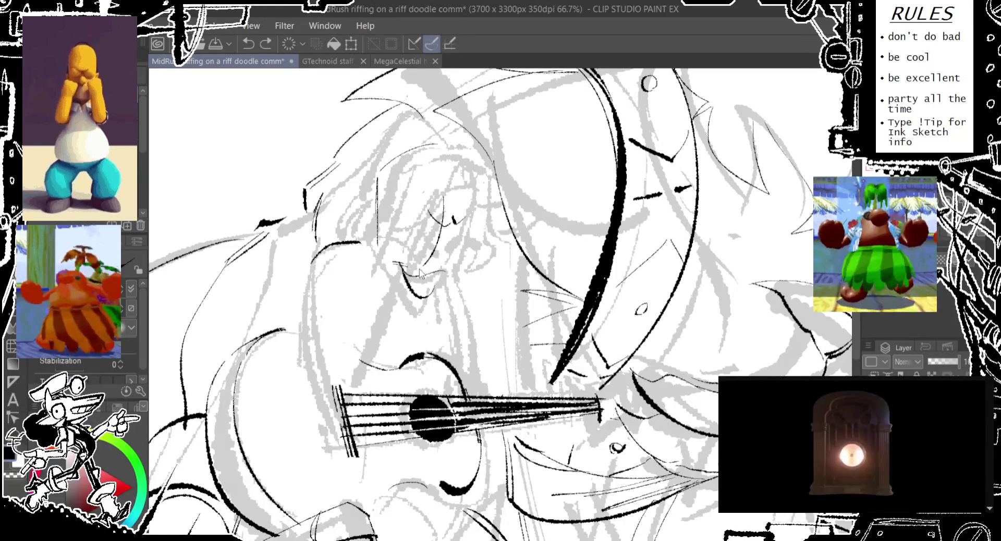
drag(421, 250, 292, 305)
key(ctrl+z)
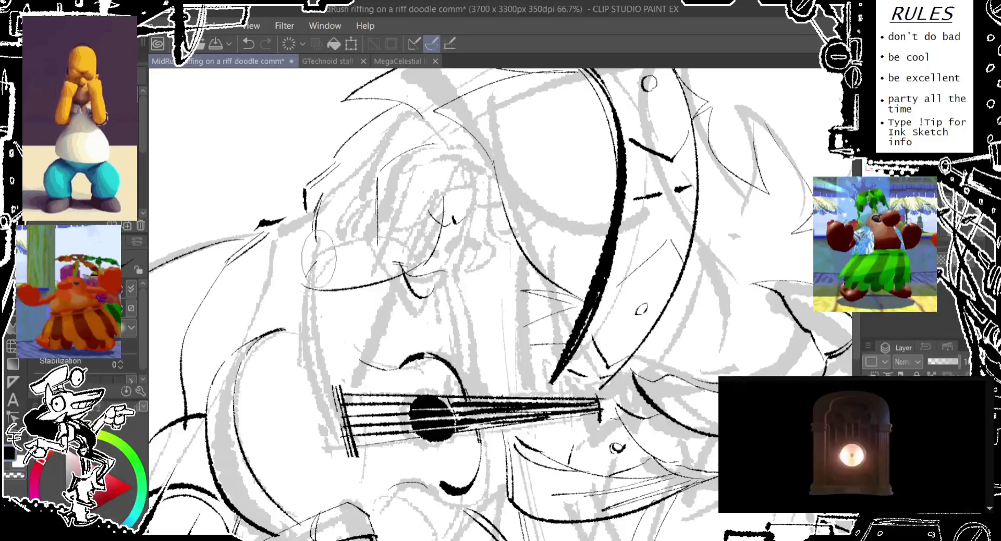
drag(334, 241, 409, 249)
key(ctrl+z)
drag(305, 276, 344, 243)
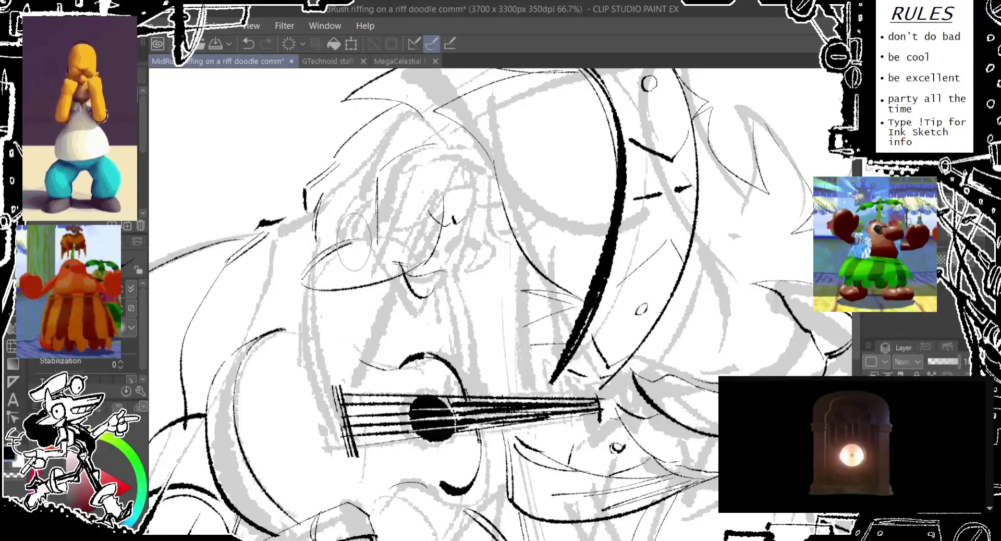
drag(407, 218, 432, 177)
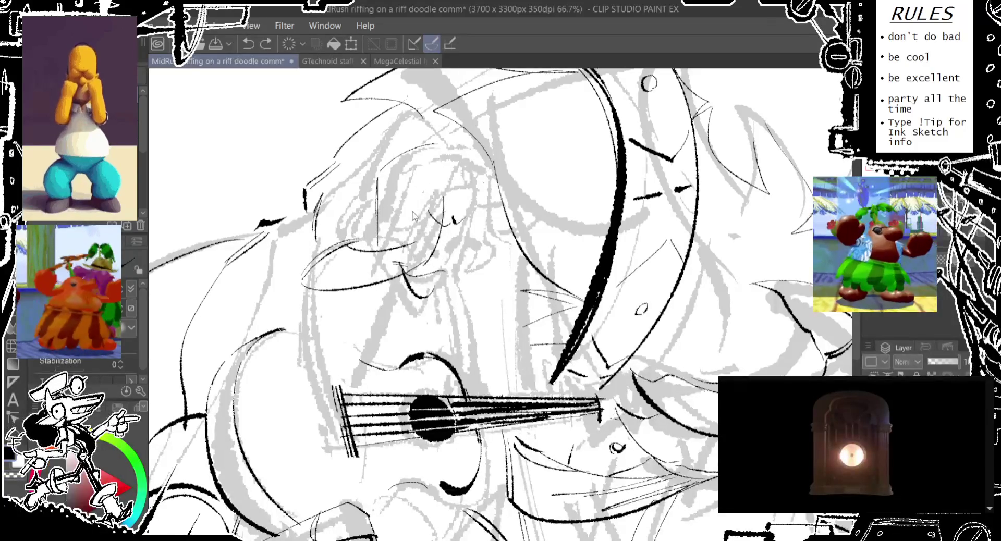